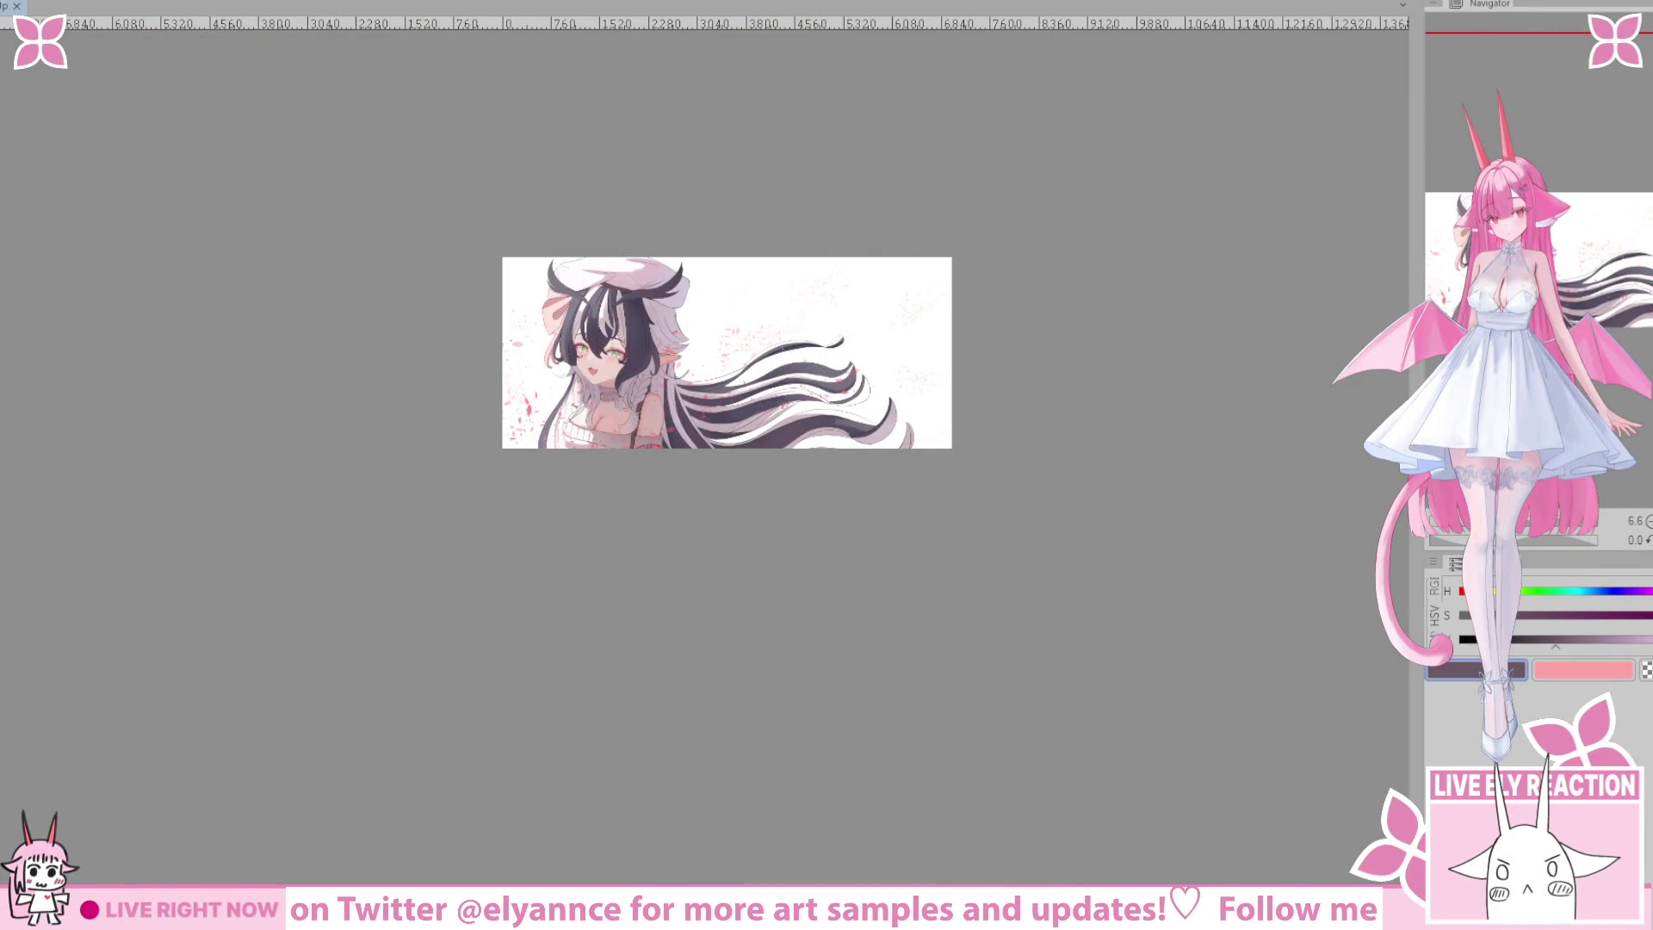
Zoom in on the girl's face and sample the white hair highlight as the main colour.
scroll(1144, 772, "up", 2)
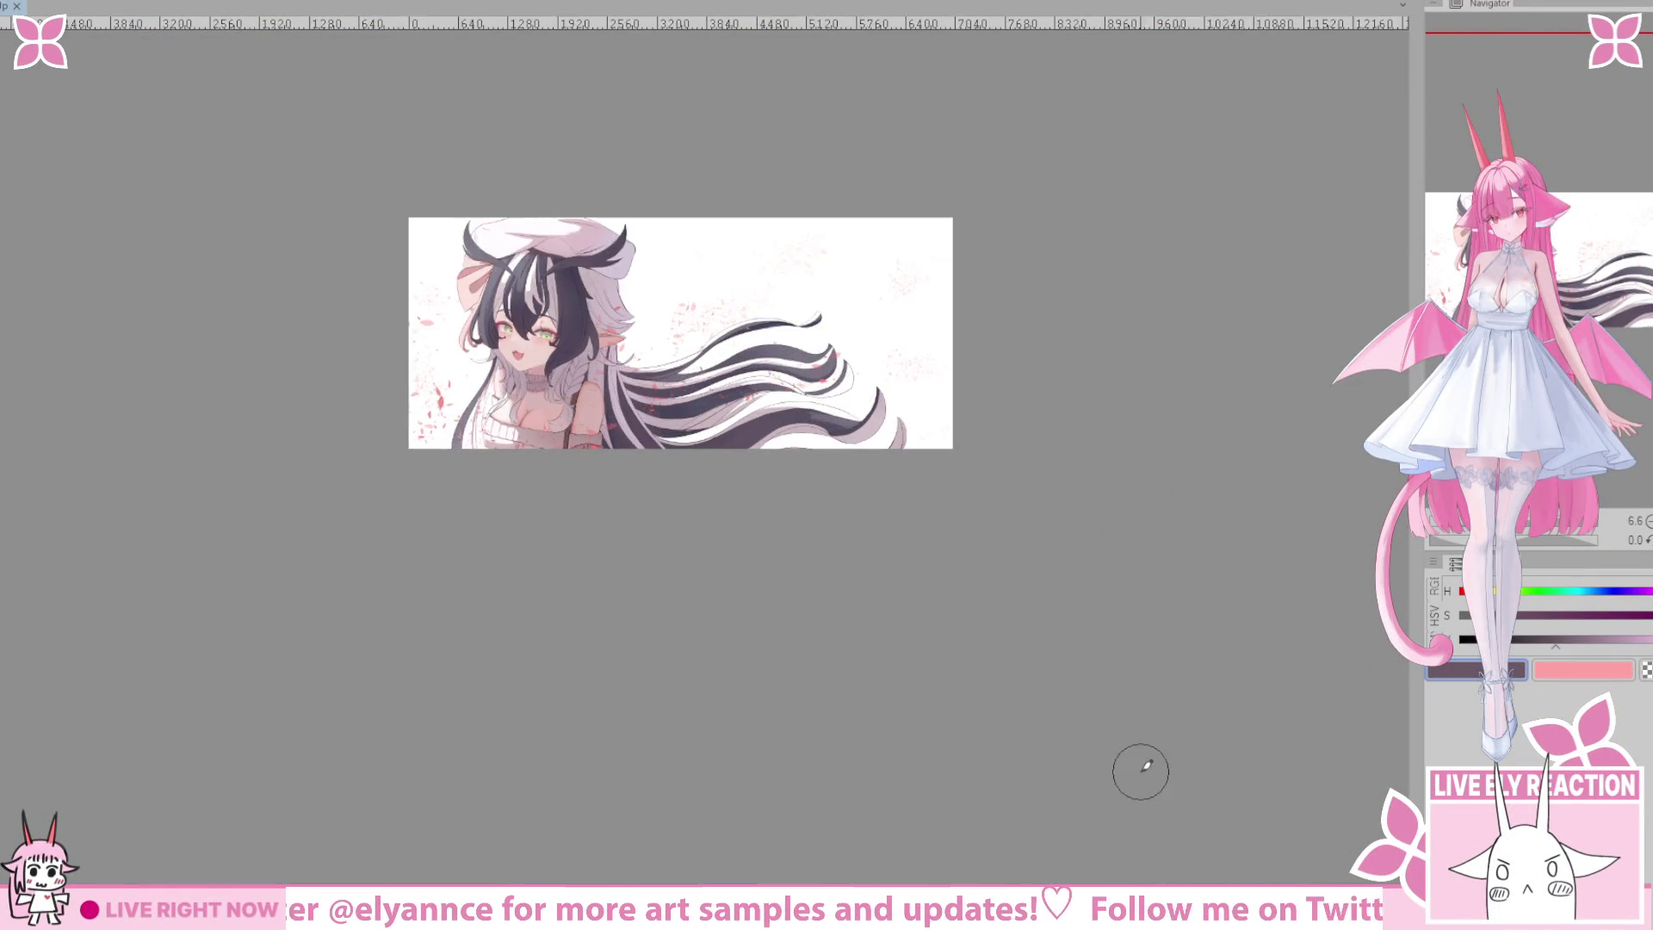
scroll(879, 694, "down", 5)
scroll(783, 539, "up", 2)
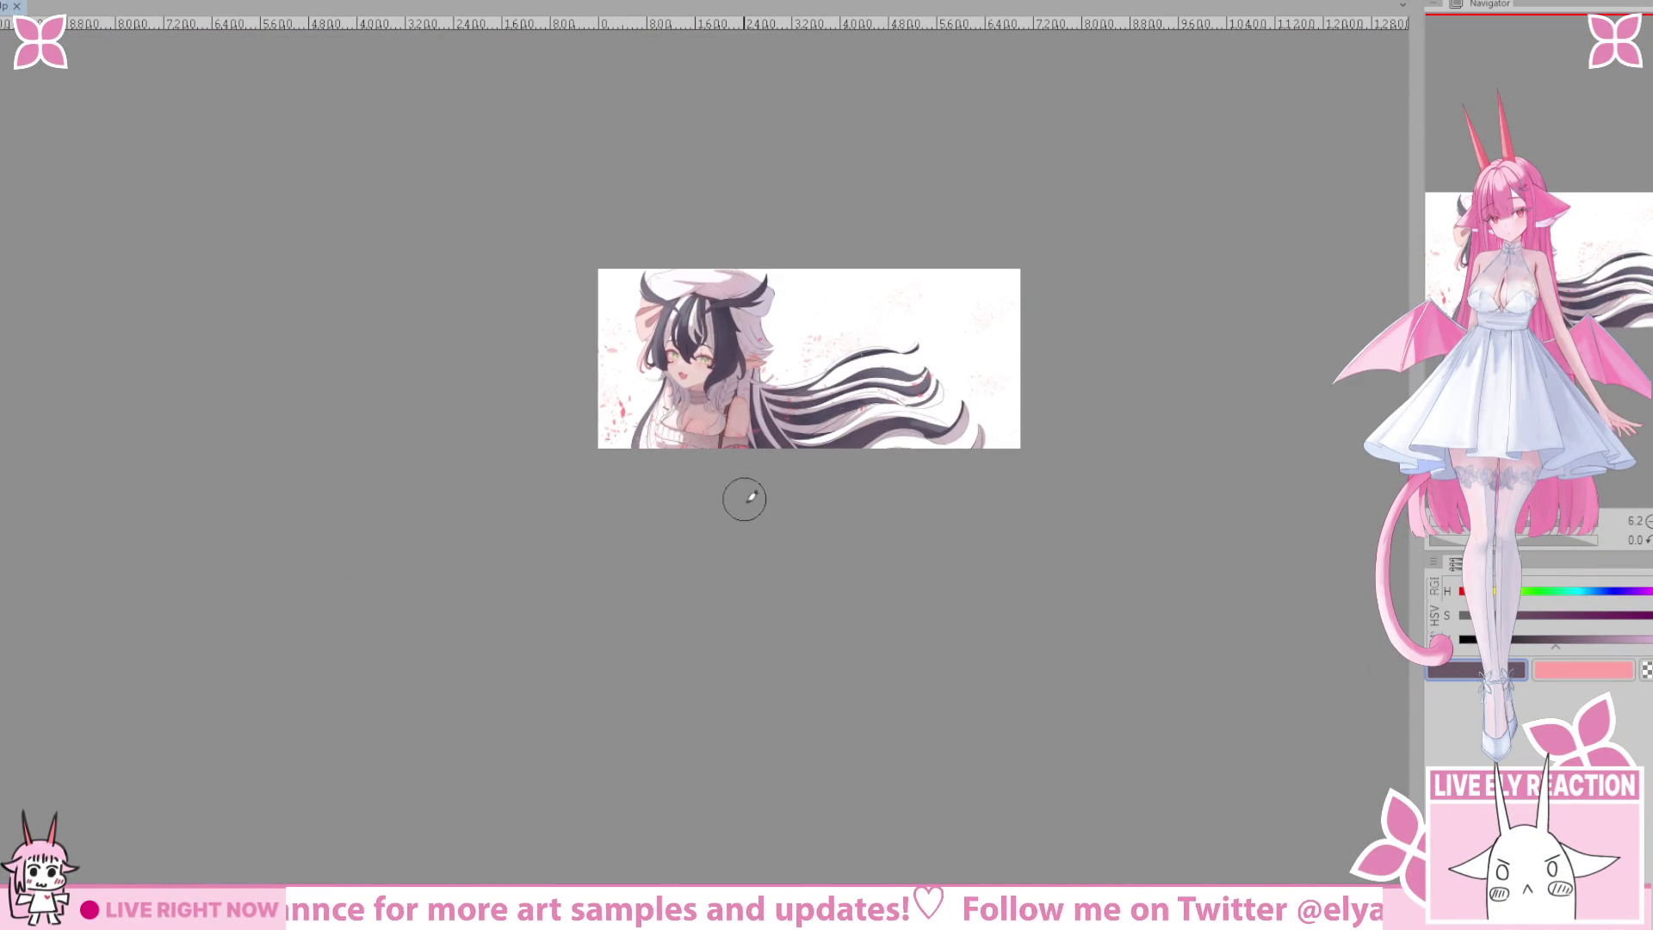
left_click_drag(739, 495, 852, 809)
scroll(784, 719, "up", 3)
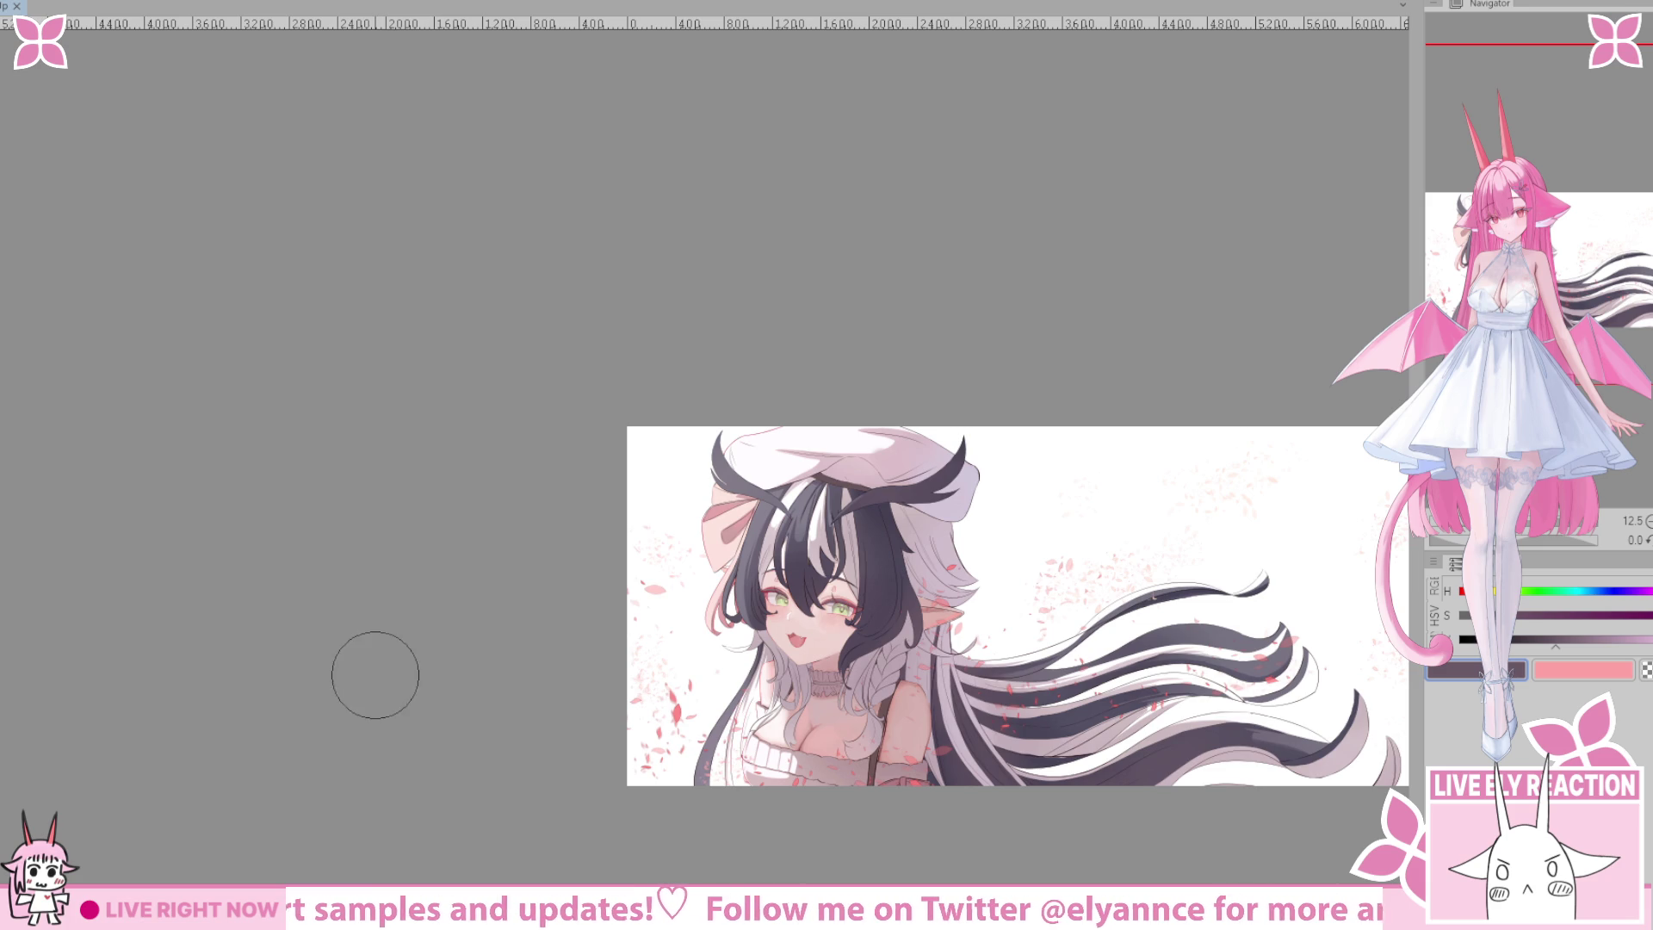
scroll(738, 532, "up", 3)
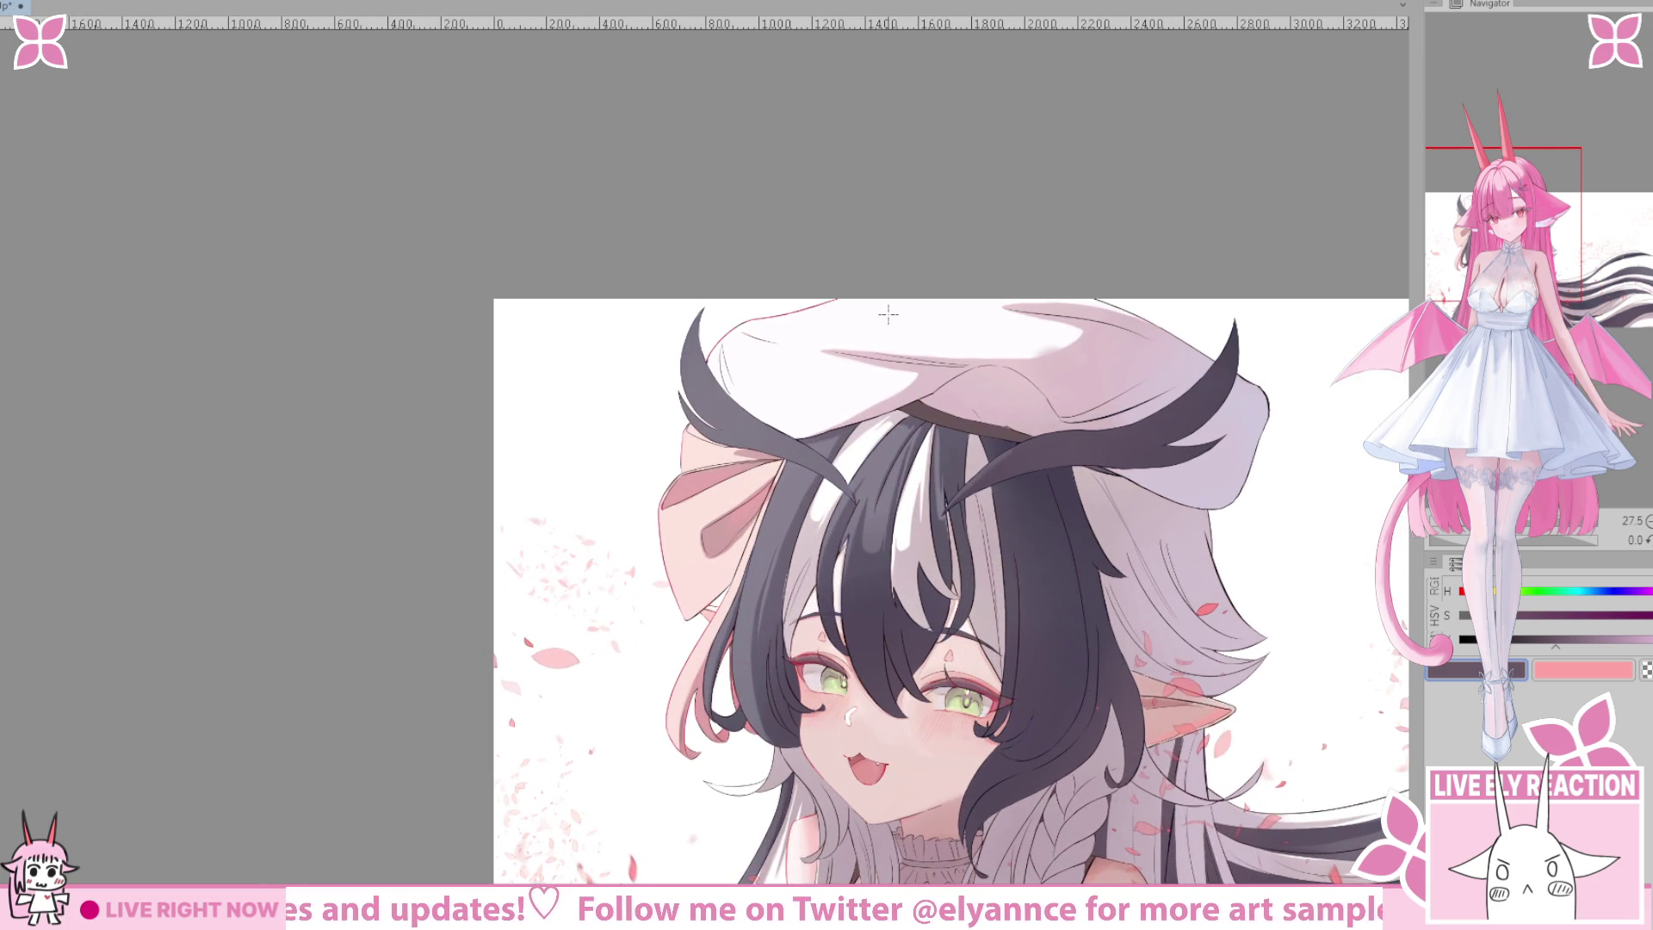
left_click(907, 509, "alt")
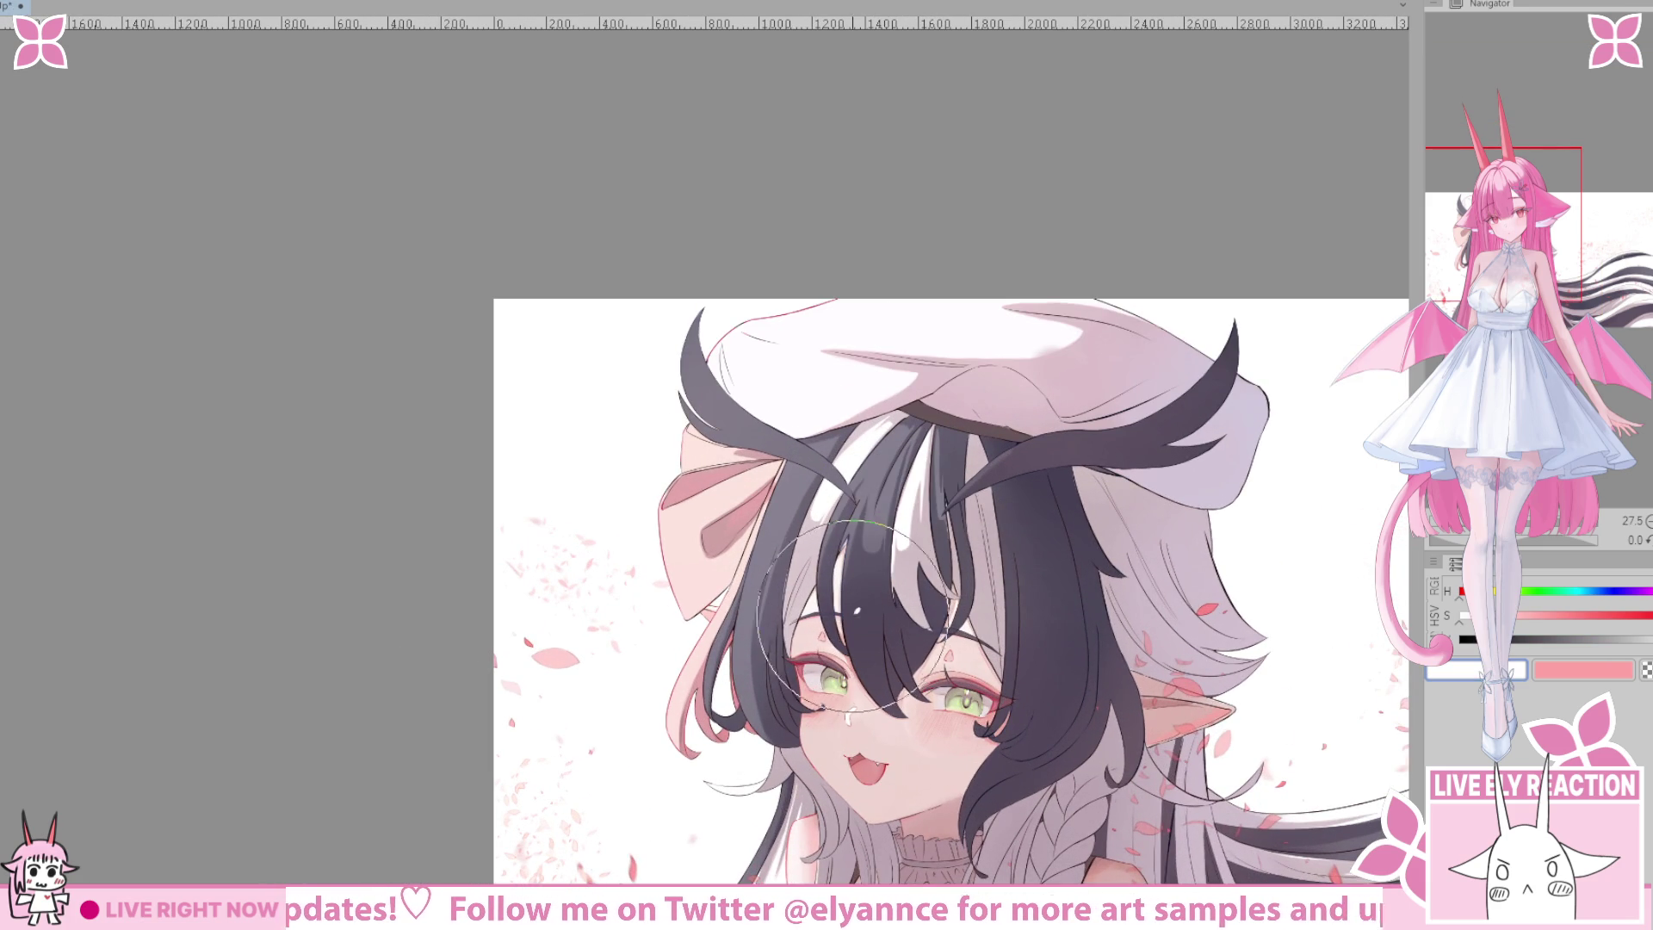
Resample the drawing colour from the hair just below the beret.
left_click_drag(928, 657, 859, 616)
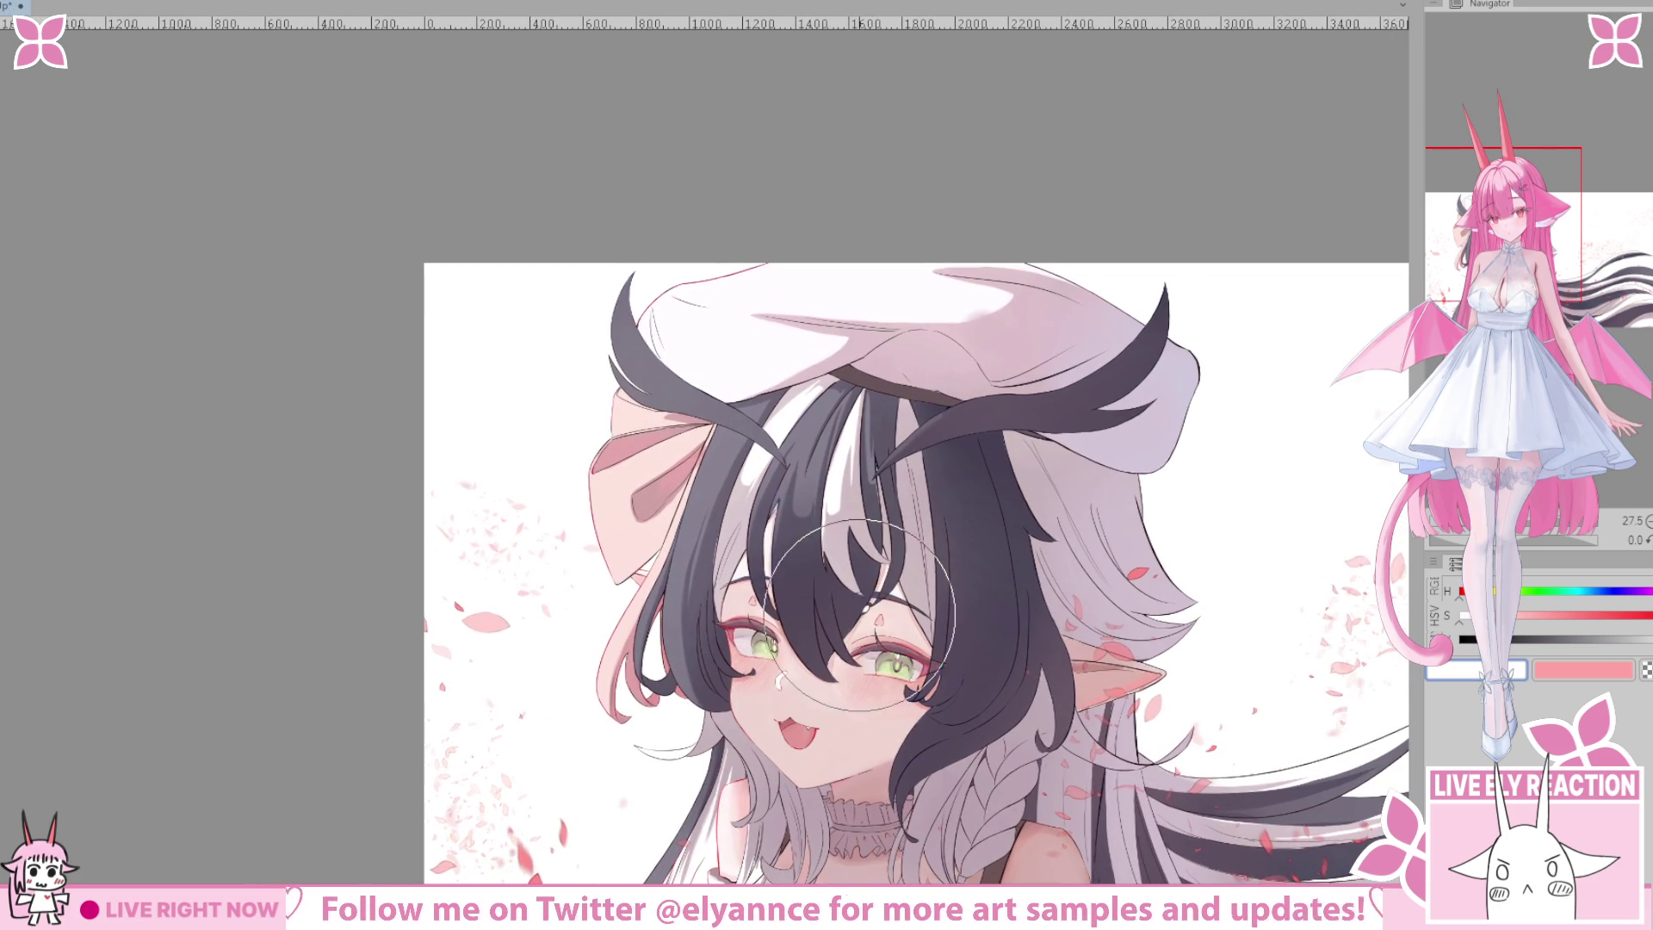
left_click(853, 435, "alt")
left_click(849, 433, "alt")
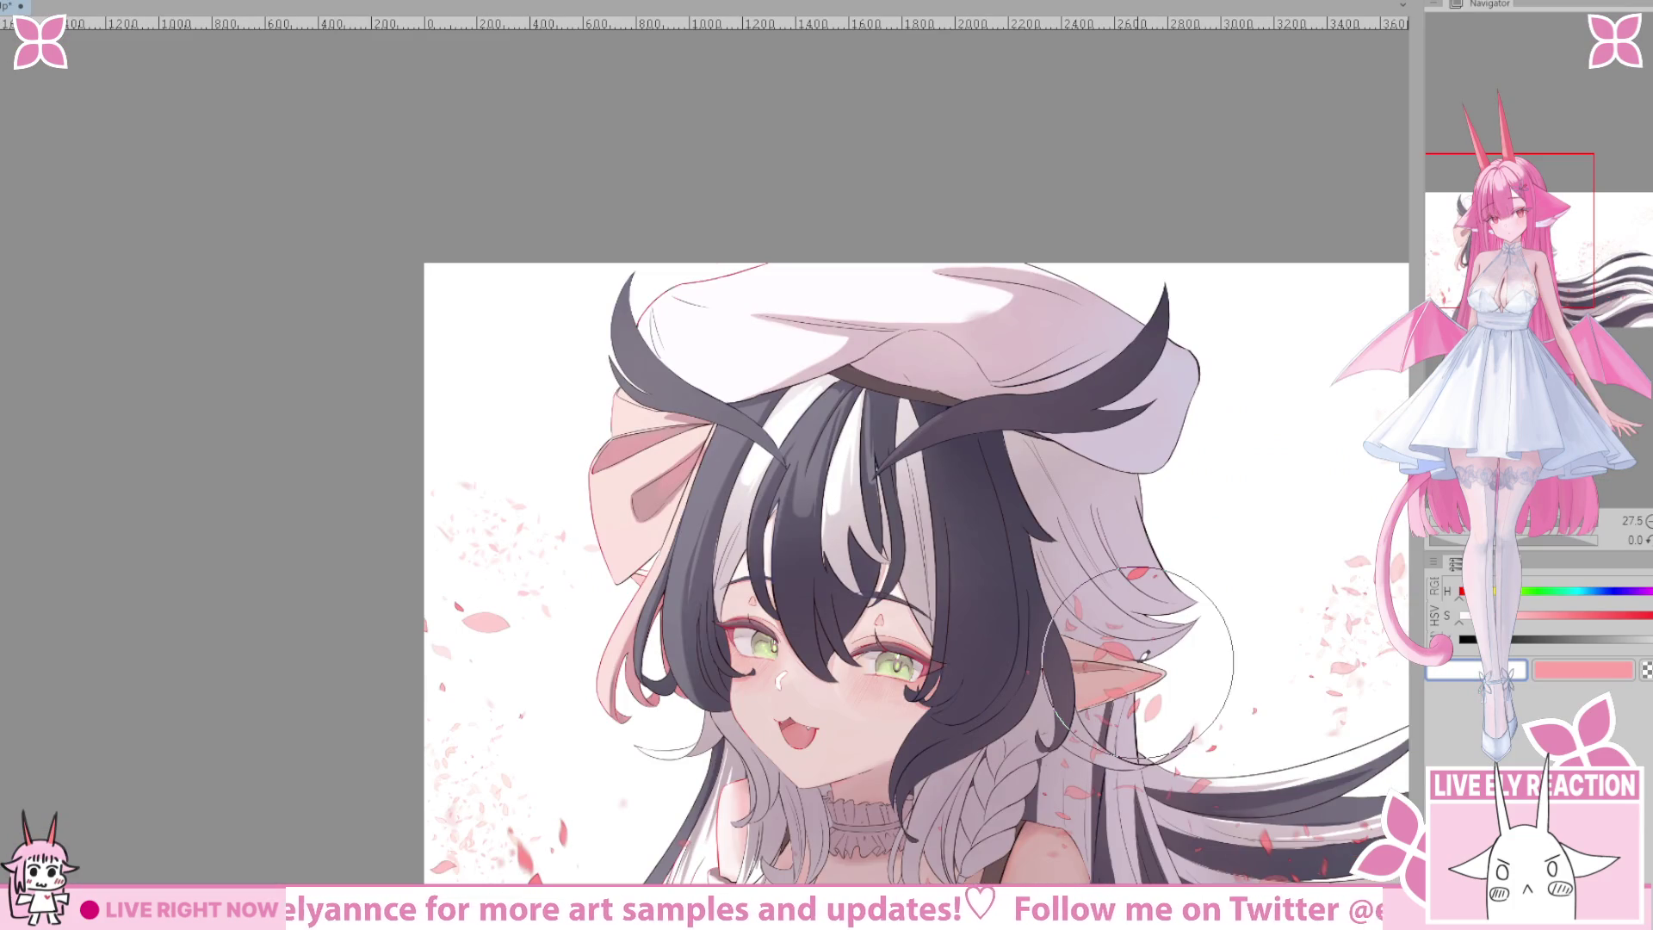
Zoom out, pan right, and zoom in on the blank white area right of the beret.
scroll(912, 856, "down", 5)
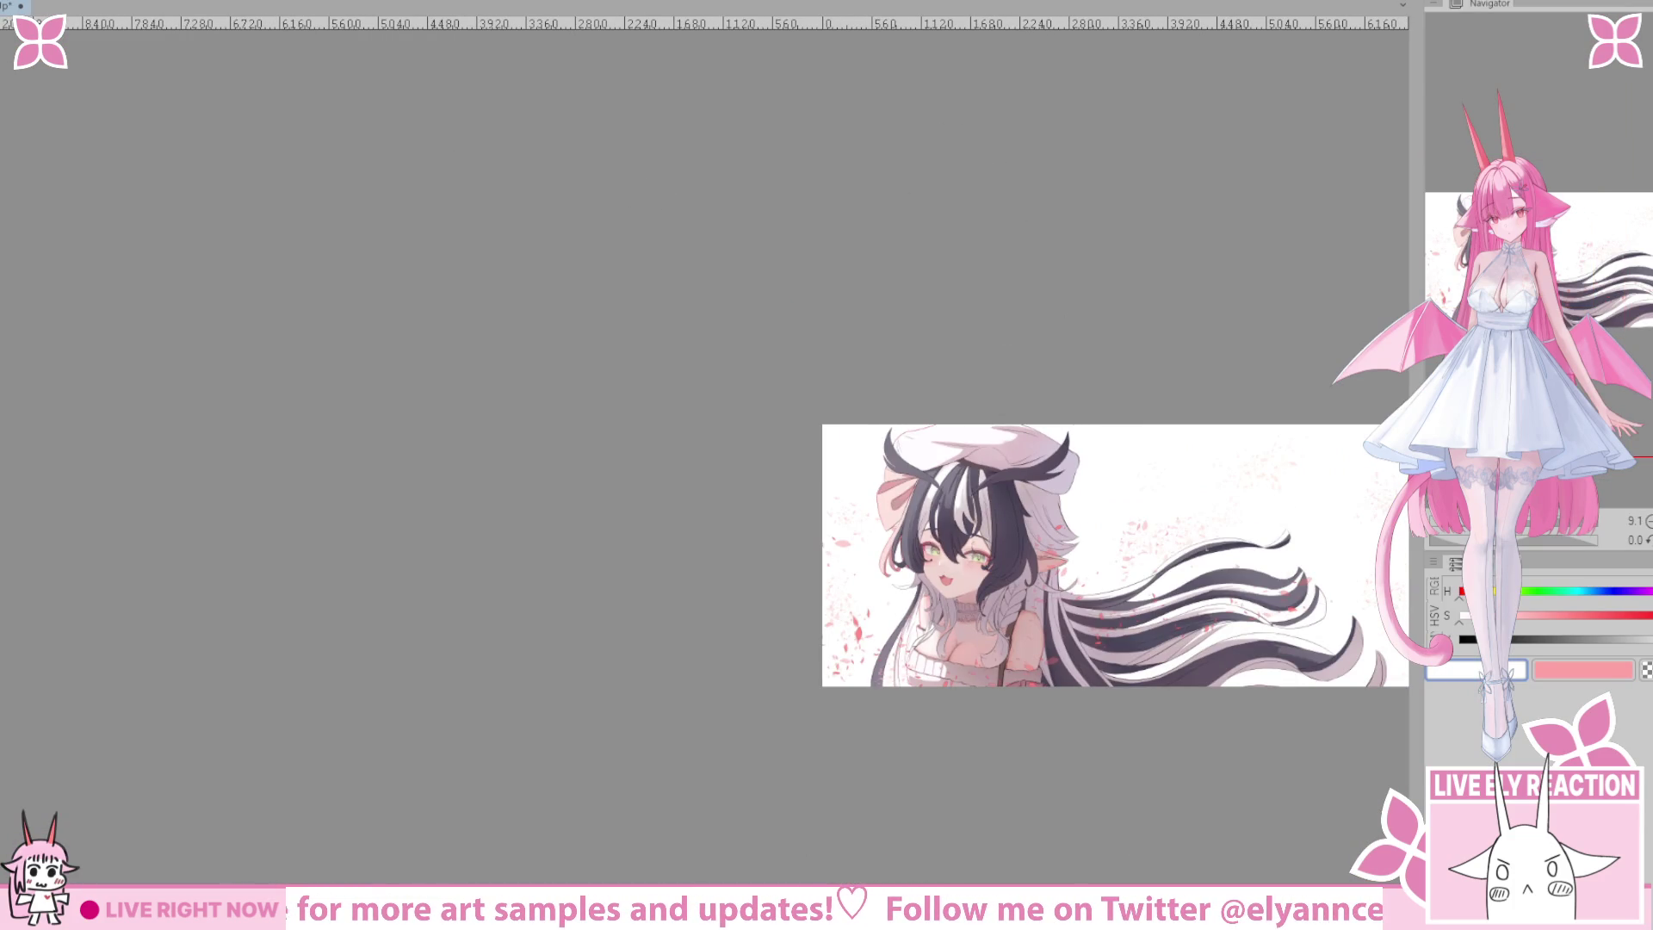
scroll(823, 812, "up", 3)
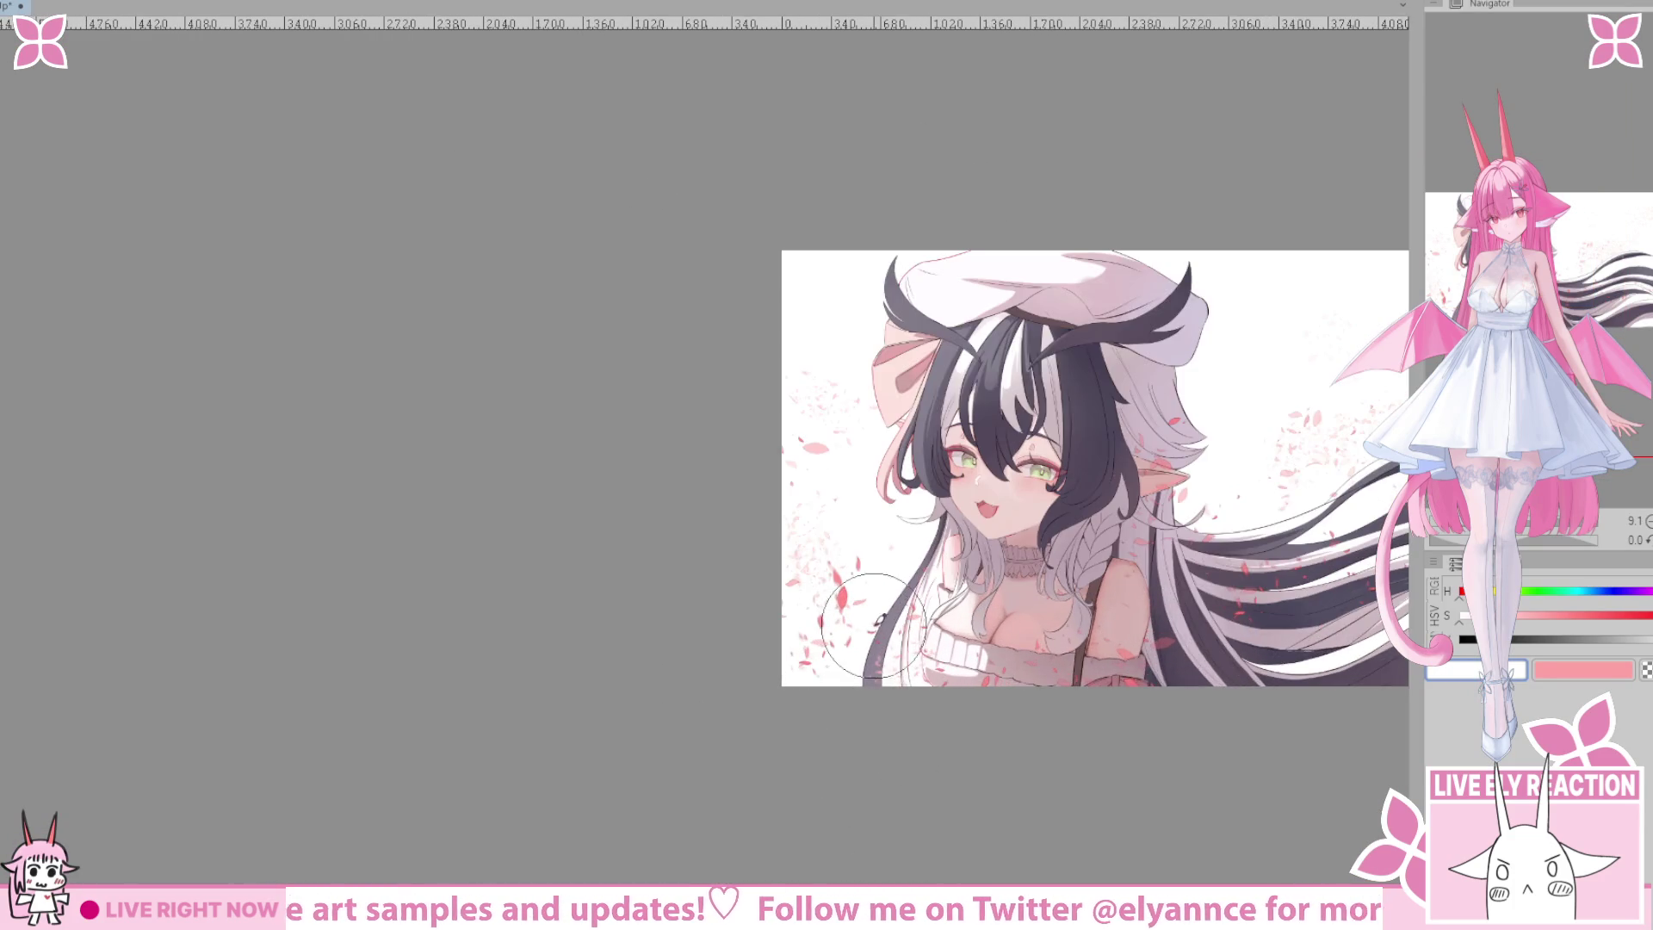
left_click_drag(750, 620, 515, 599)
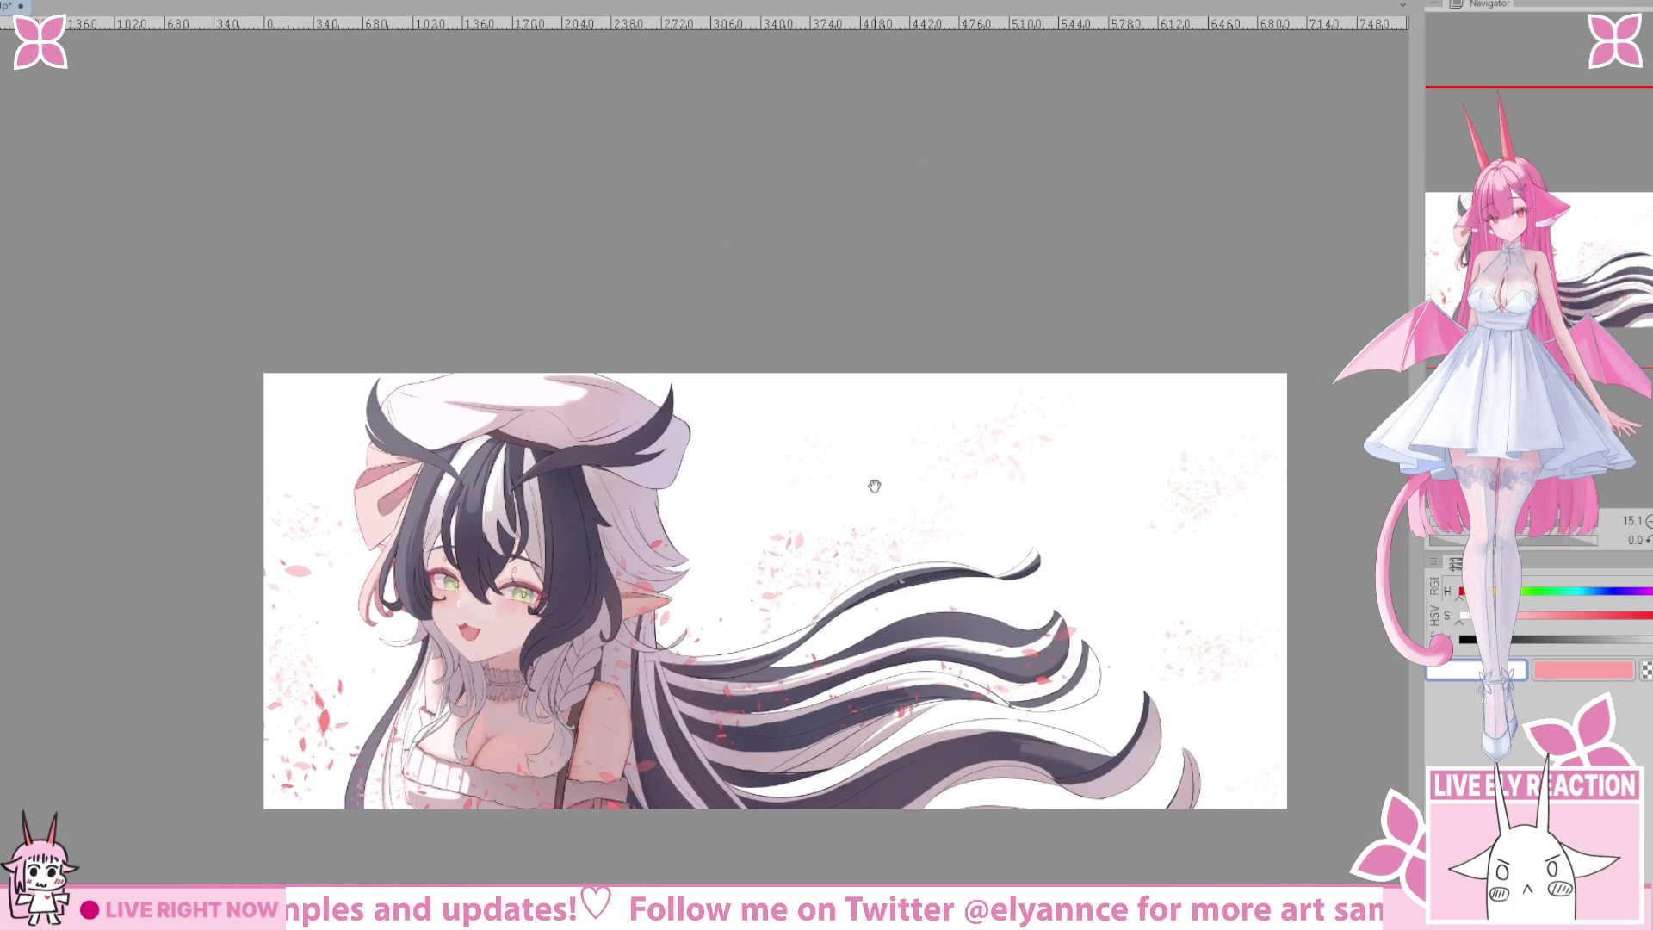
left_click_drag(870, 479, 628, 373)
scroll(715, 512, "up", 2)
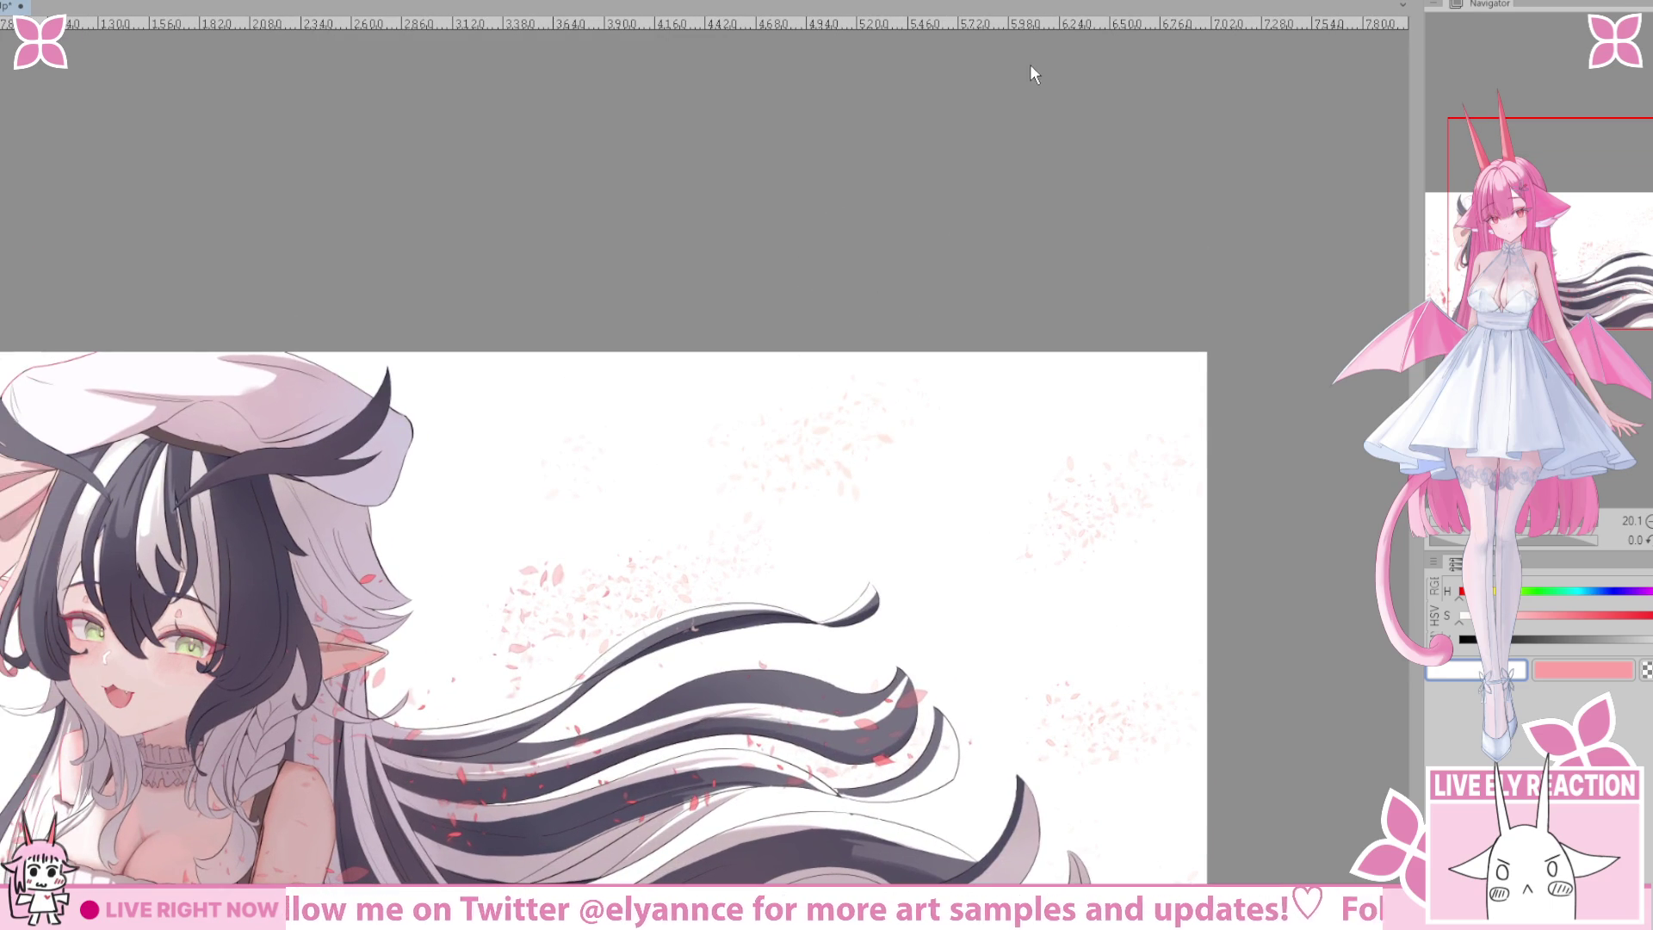
scroll(508, 395, "up", 3)
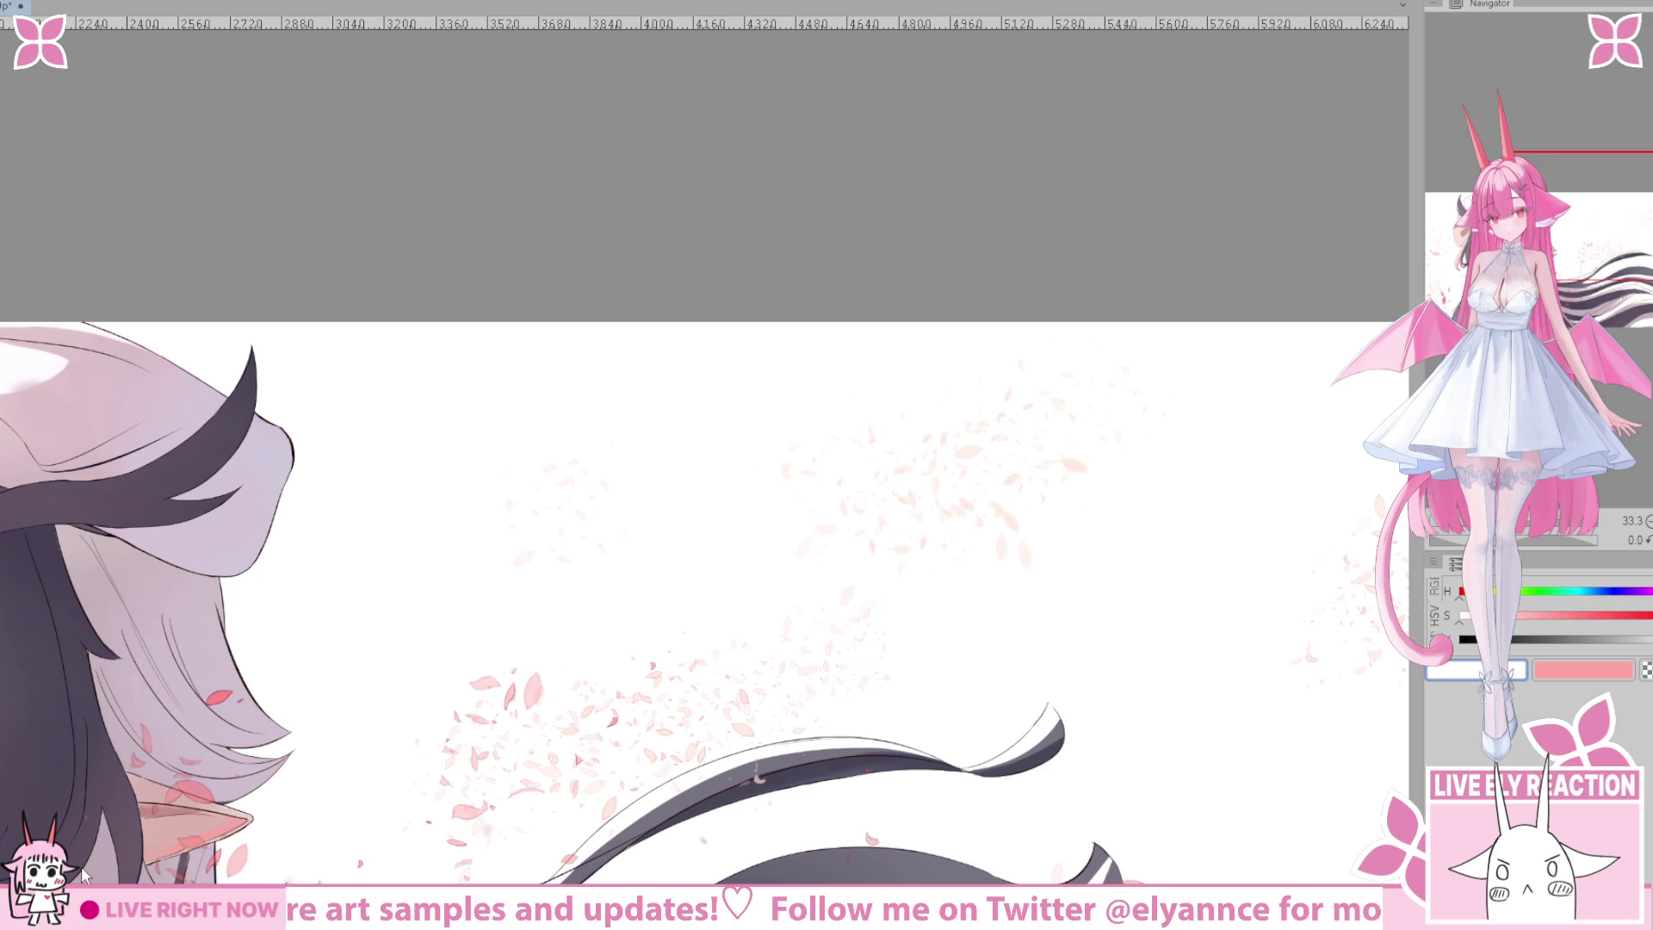
Write '120USD' in red in the blank area beside the beret.
left_click_drag(666, 543, 759, 553)
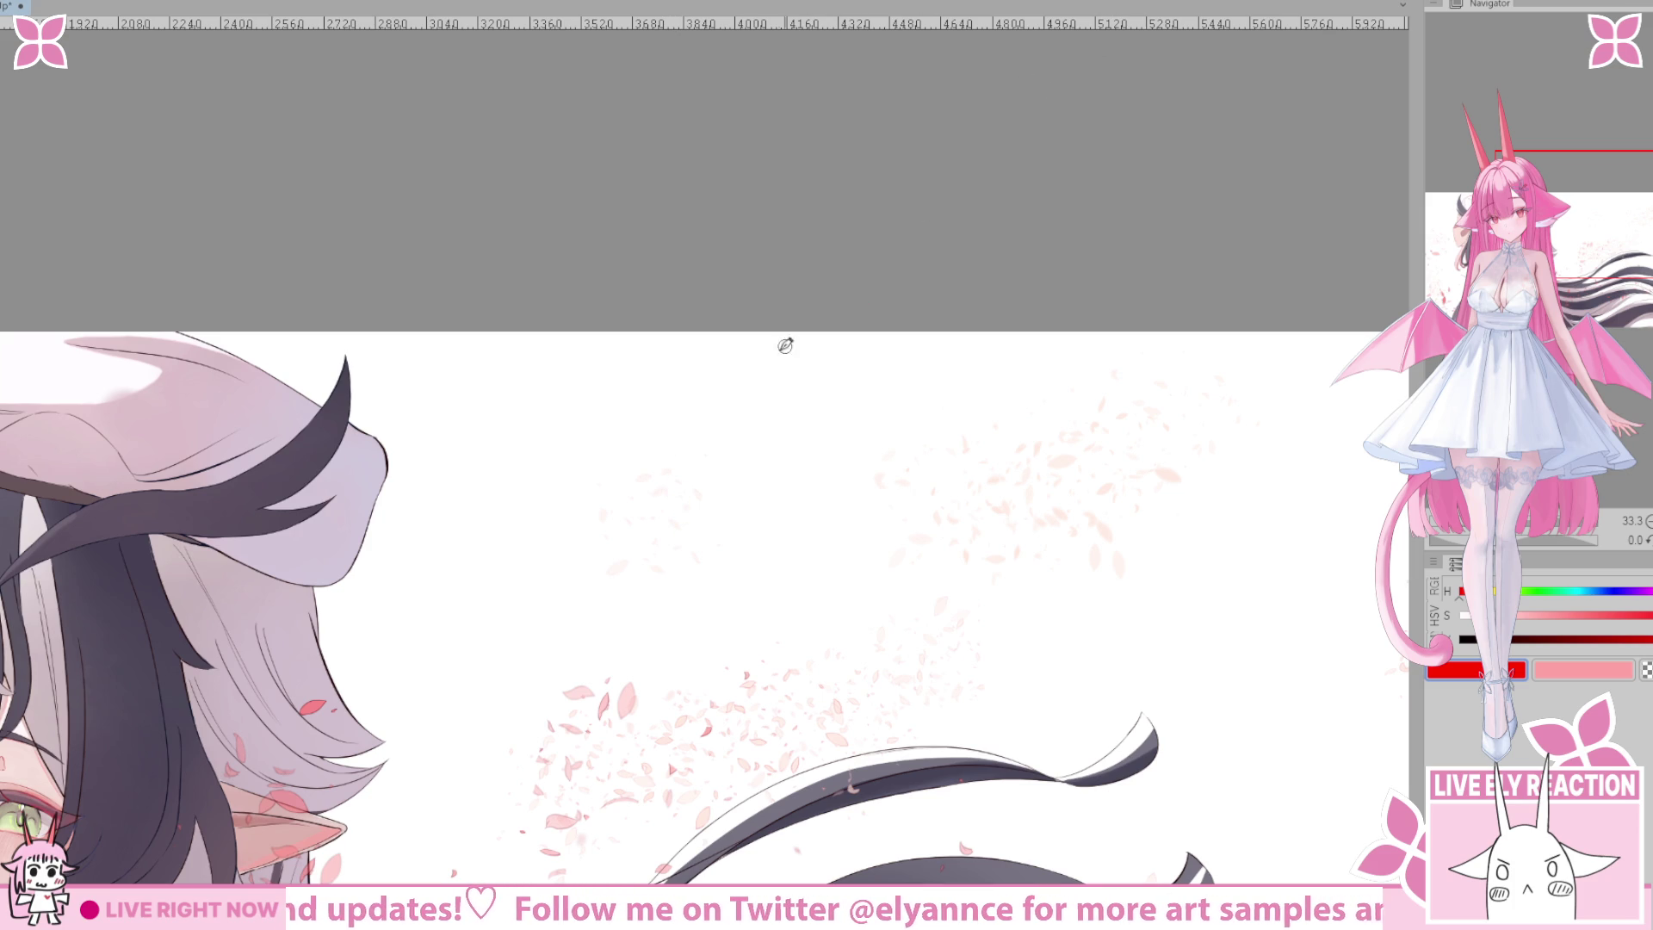
mouse_move(698, 310)
left_mouse_down()
mouse_move(790, 373)
mouse_move(861, 347)
left_mouse_up()
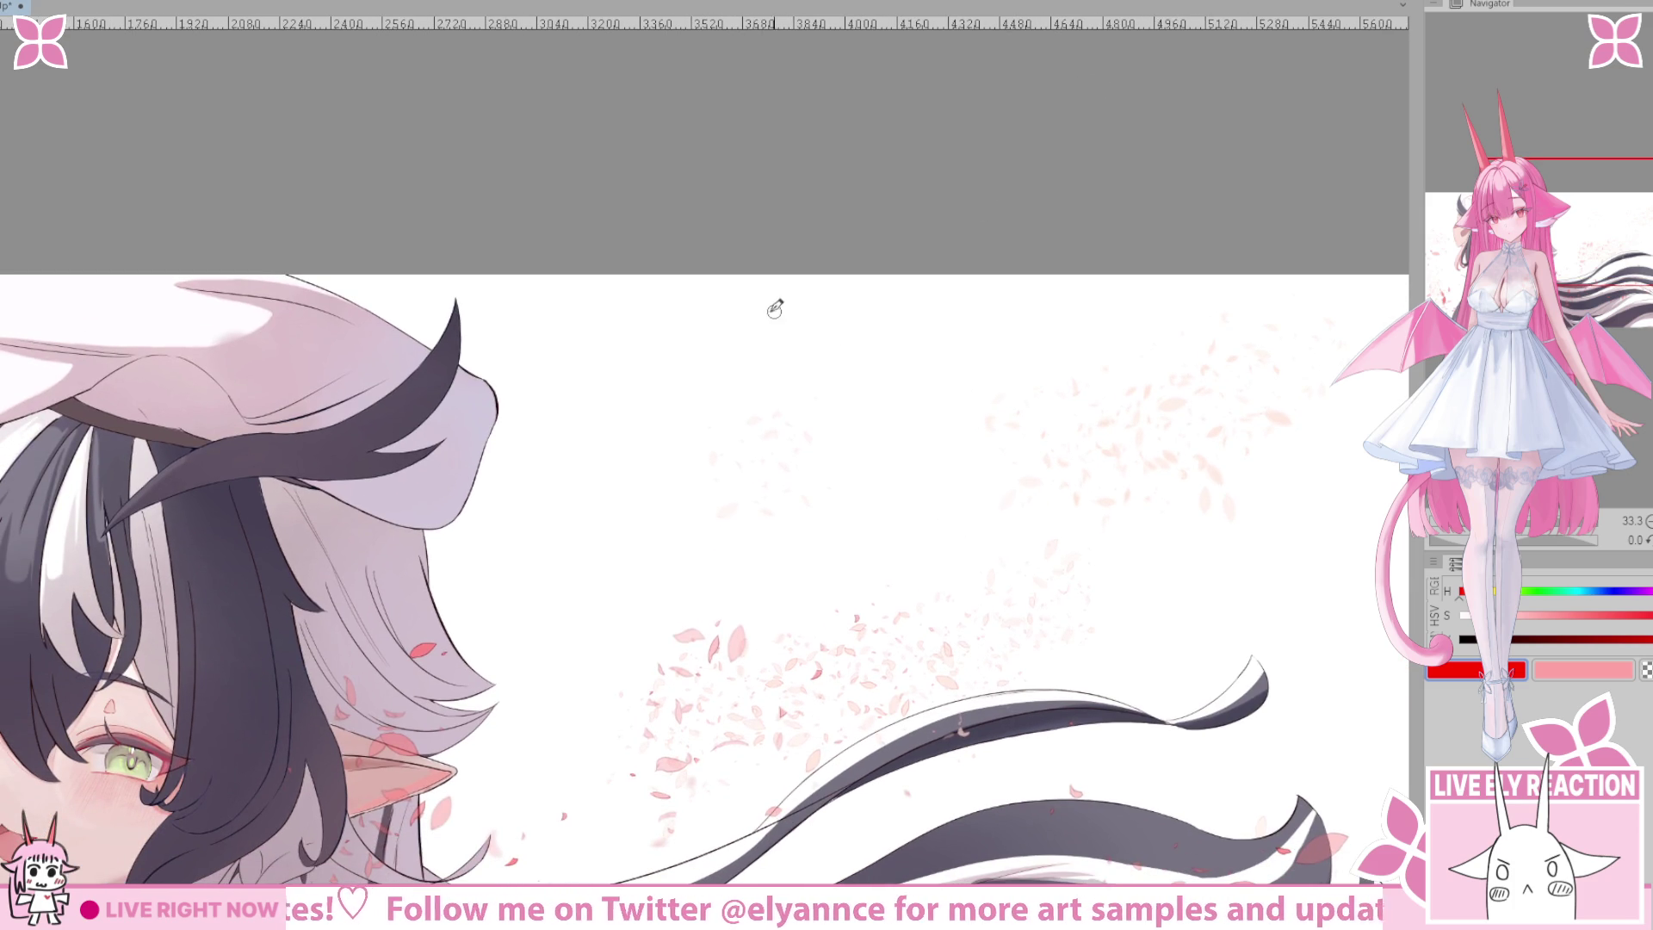
scroll(749, 380, "up", 2)
mouse_move(724, 353)
left_mouse_down()
mouse_move(727, 402)
mouse_move(769, 398)
mouse_move(788, 358)
mouse_move(842, 346)
mouse_move(849, 398)
mouse_move(876, 400)
left_mouse_up()
left_click_drag(879, 345, 880, 398)
mouse_move(912, 411)
left_mouse_down()
mouse_move(802, 376)
mouse_move(785, 444)
left_mouse_up()
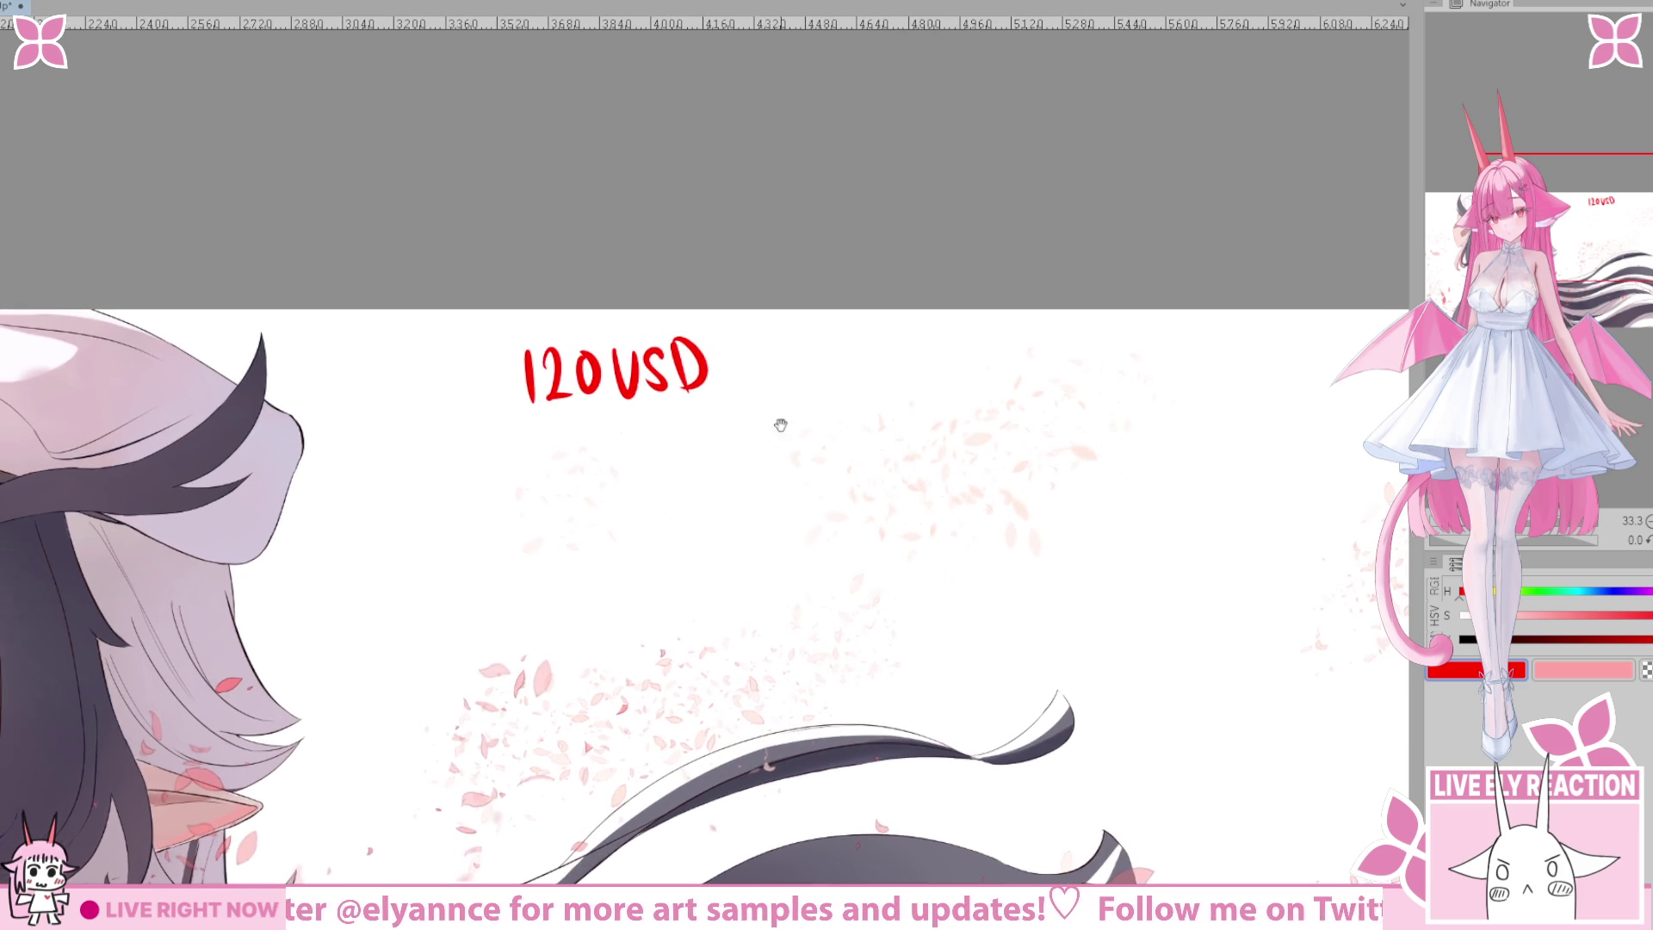
Add '= Bills' after 120USD and underline Bills.
left_click_drag(742, 351, 787, 346)
left_click_drag(743, 371, 790, 366)
mouse_move(835, 439)
left_mouse_down()
mouse_move(742, 443)
mouse_move(750, 456)
left_mouse_up()
mouse_move(764, 360)
left_mouse_down()
mouse_move(769, 411)
mouse_move(824, 399)
left_mouse_up()
left_click(823, 347)
mouse_move(840, 353)
left_mouse_down()
mouse_move(837, 397)
mouse_move(859, 389)
left_mouse_up()
mouse_move(774, 465)
left_mouse_down()
mouse_move(764, 443)
mouse_move(864, 398)
mouse_move(801, 465)
mouse_move(701, 506)
mouse_move(781, 542)
left_mouse_up()
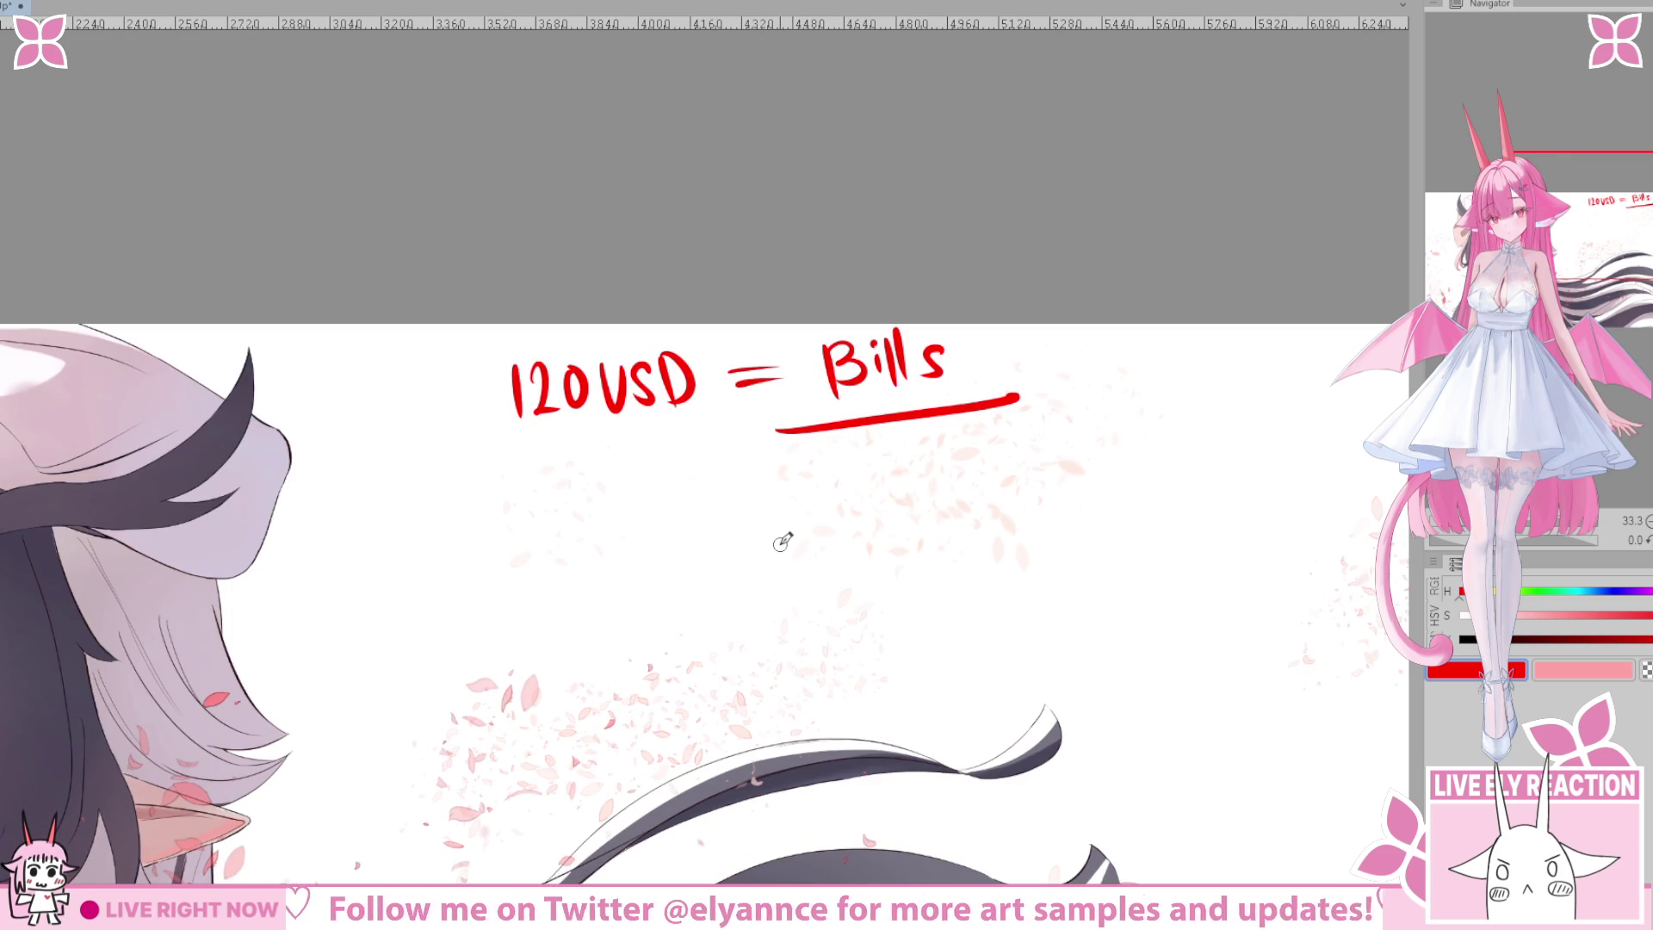
Draw a red underline beneath 120USD, extending it past the Bills underline.
left_click_drag(560, 611, 668, 602)
left_click_drag(543, 479, 857, 417)
left_click_drag(610, 700, 537, 752)
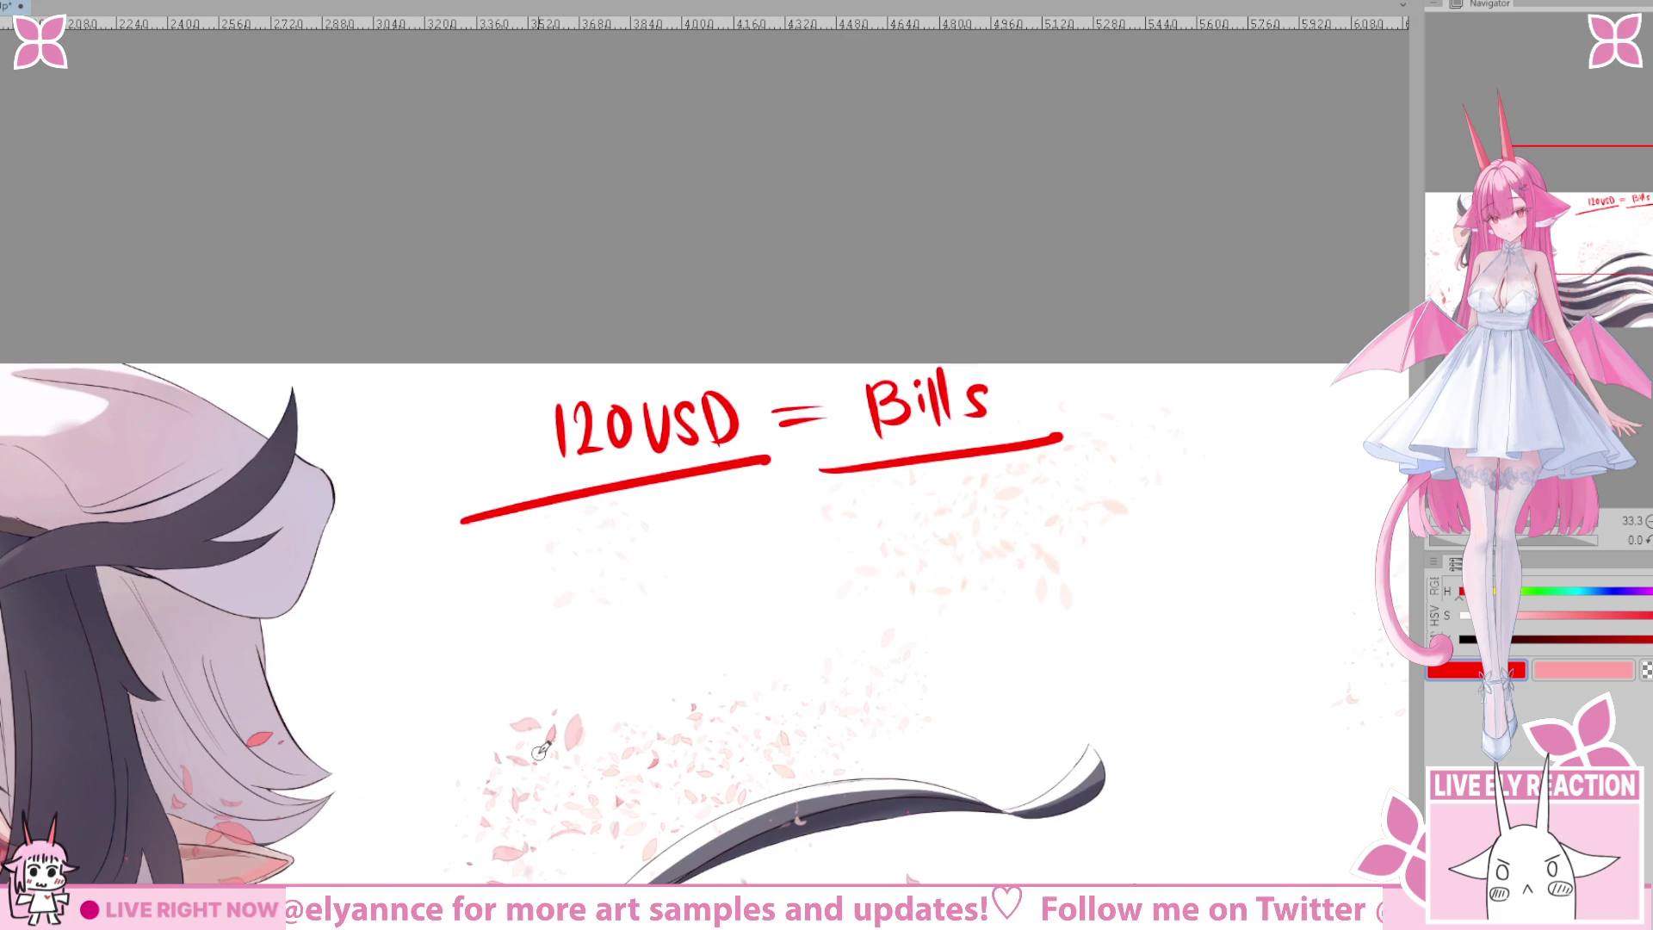
scroll(654, 505, "up", 2)
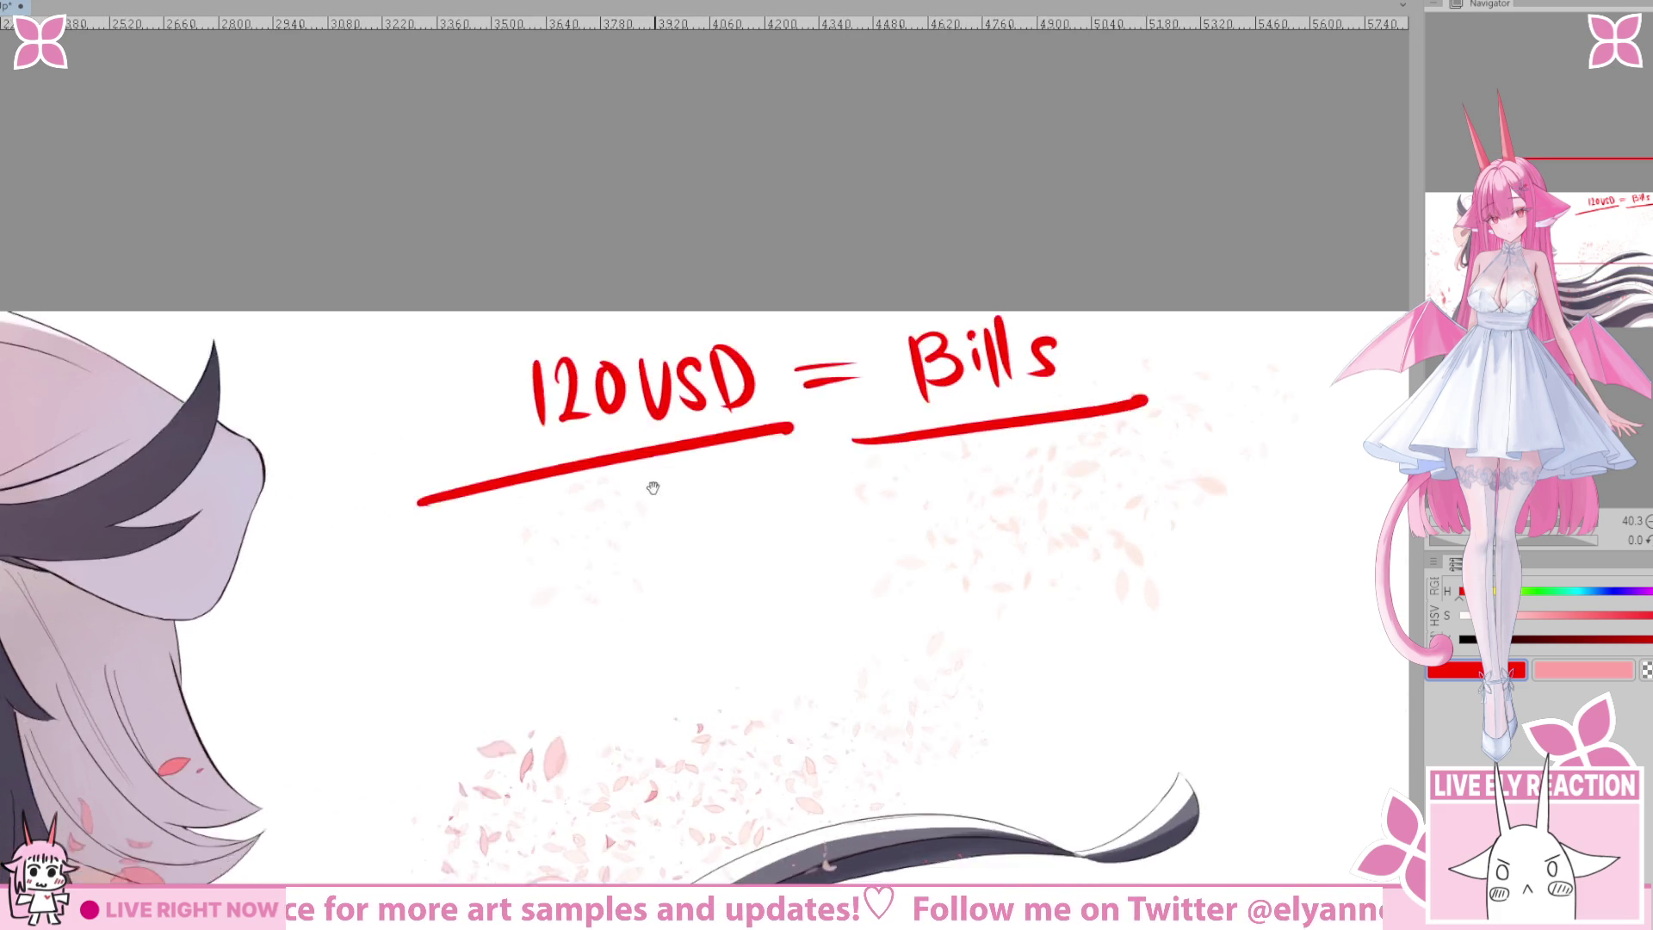
mouse_move(648, 545)
left_mouse_down()
mouse_move(421, 577)
mouse_move(678, 685)
left_mouse_up()
scroll(834, 608, "right", 4)
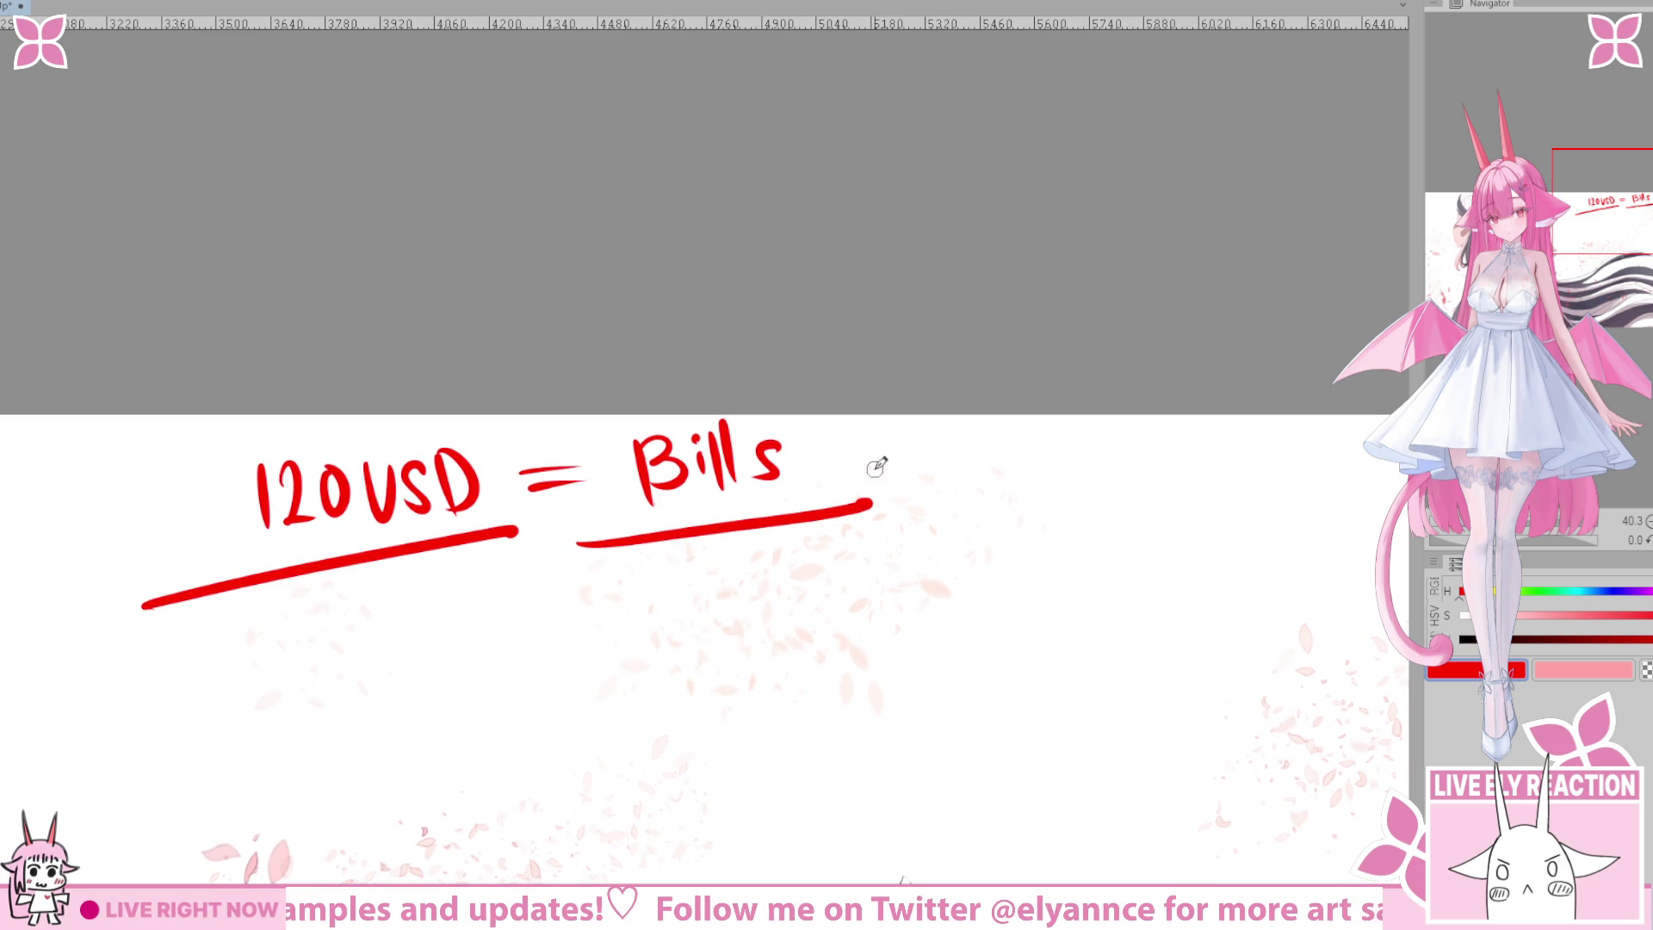
scroll(878, 465, "right", 1)
scroll(877, 482, "right", 4)
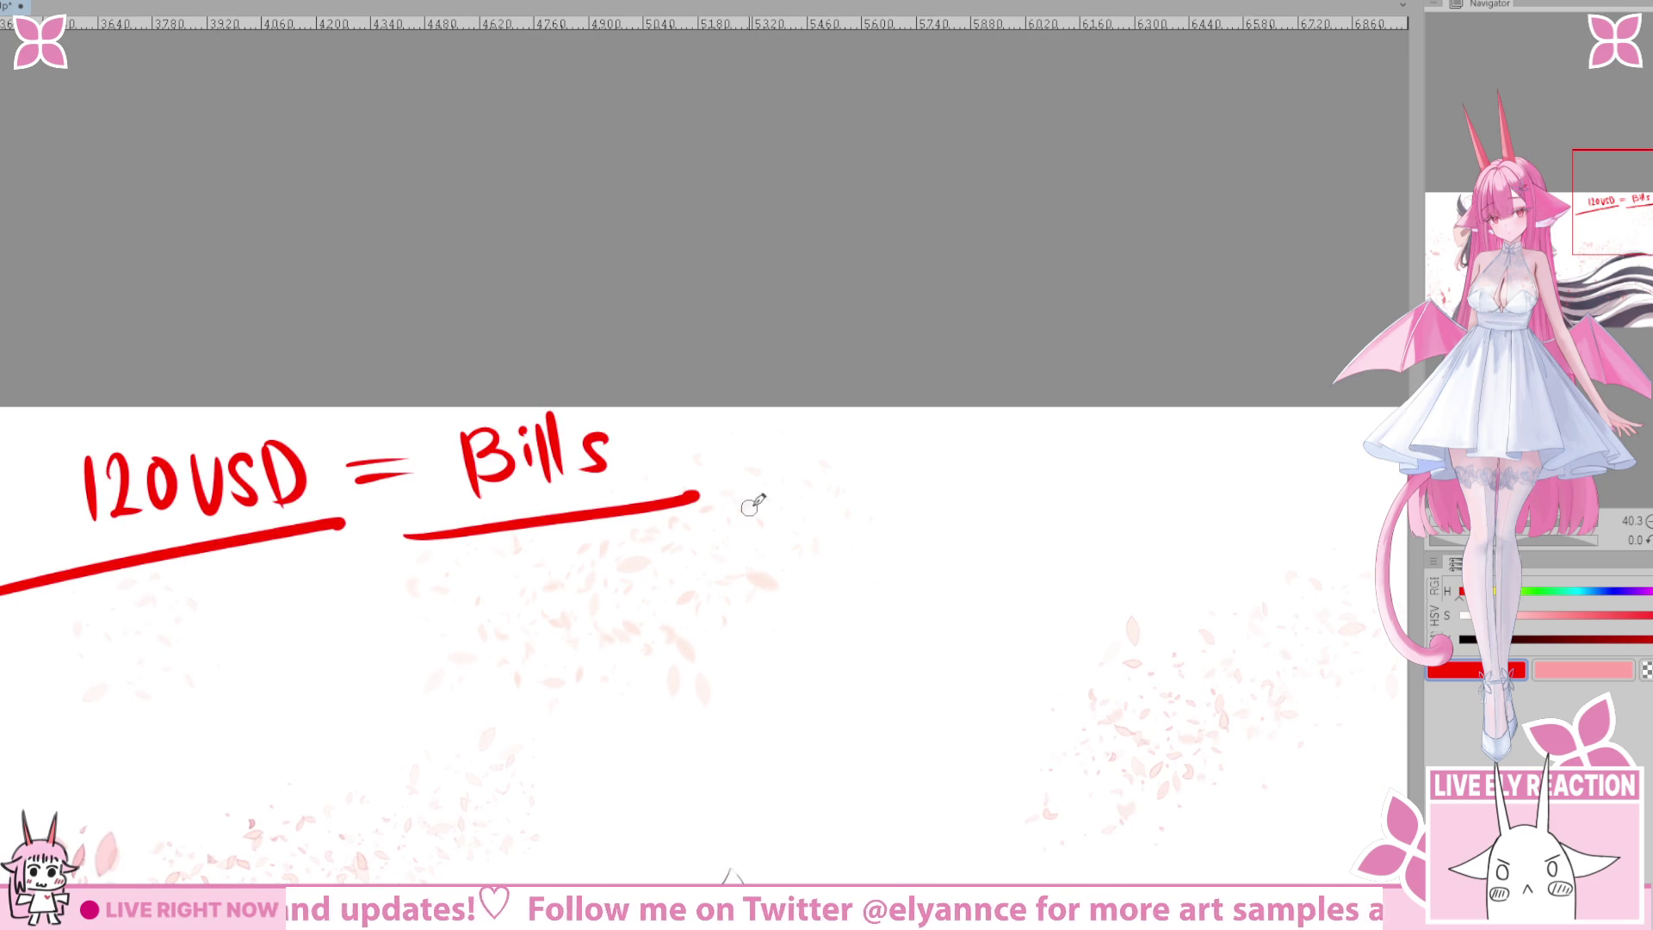
scroll(804, 480, "left", 5)
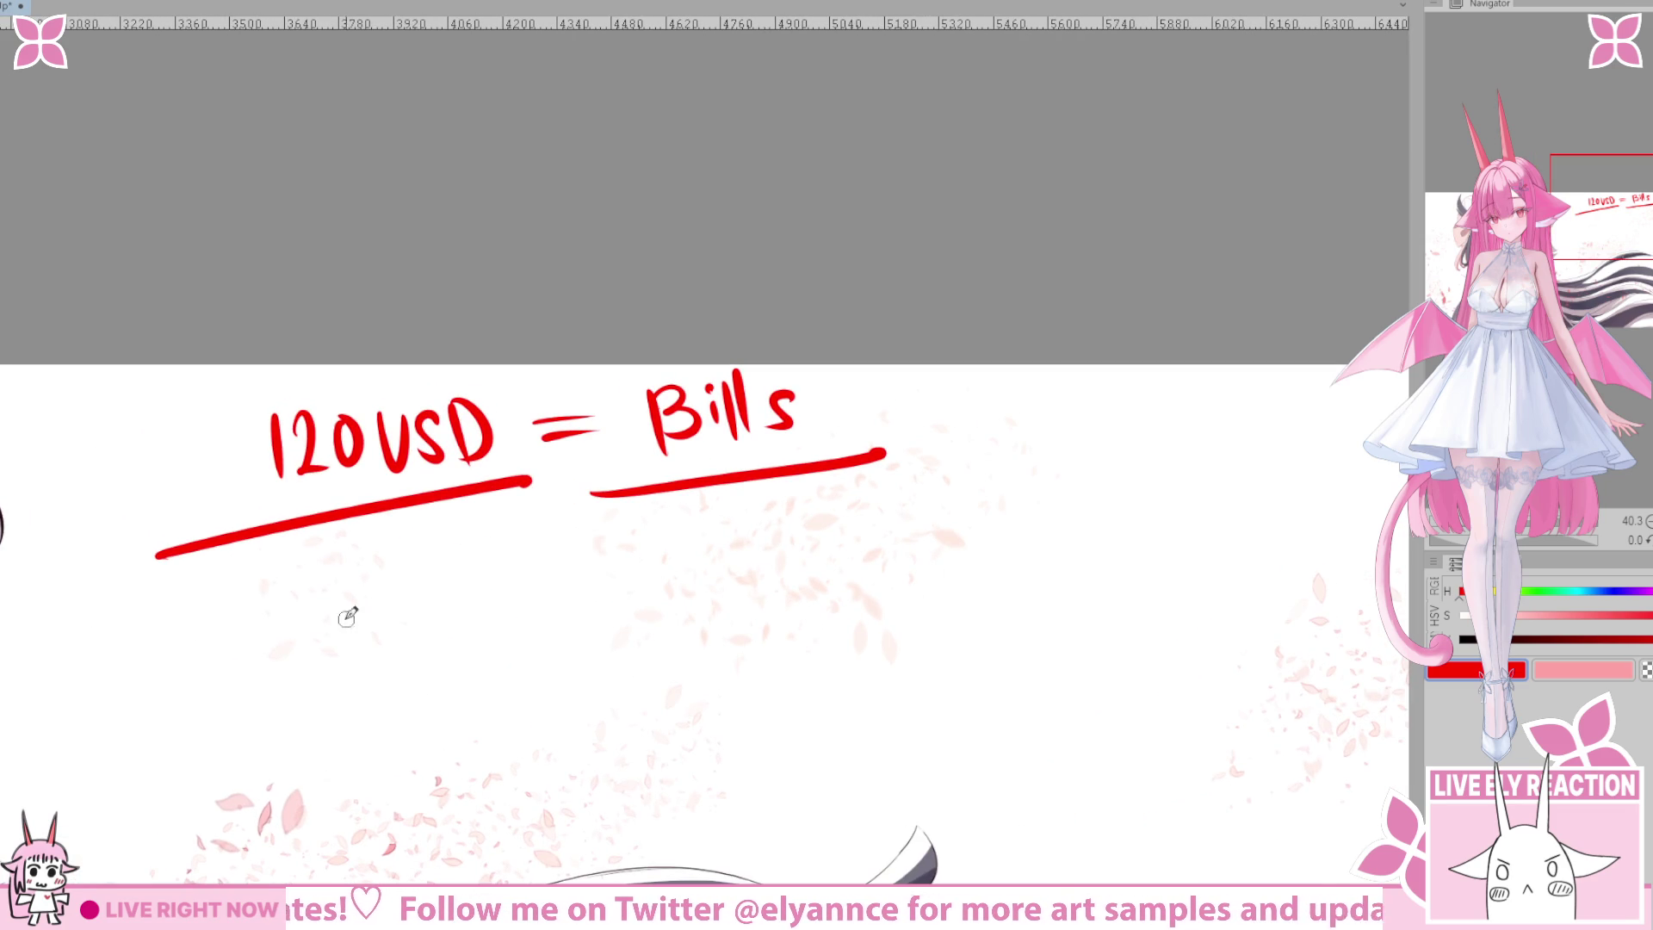
scroll(782, 646, "right", 4)
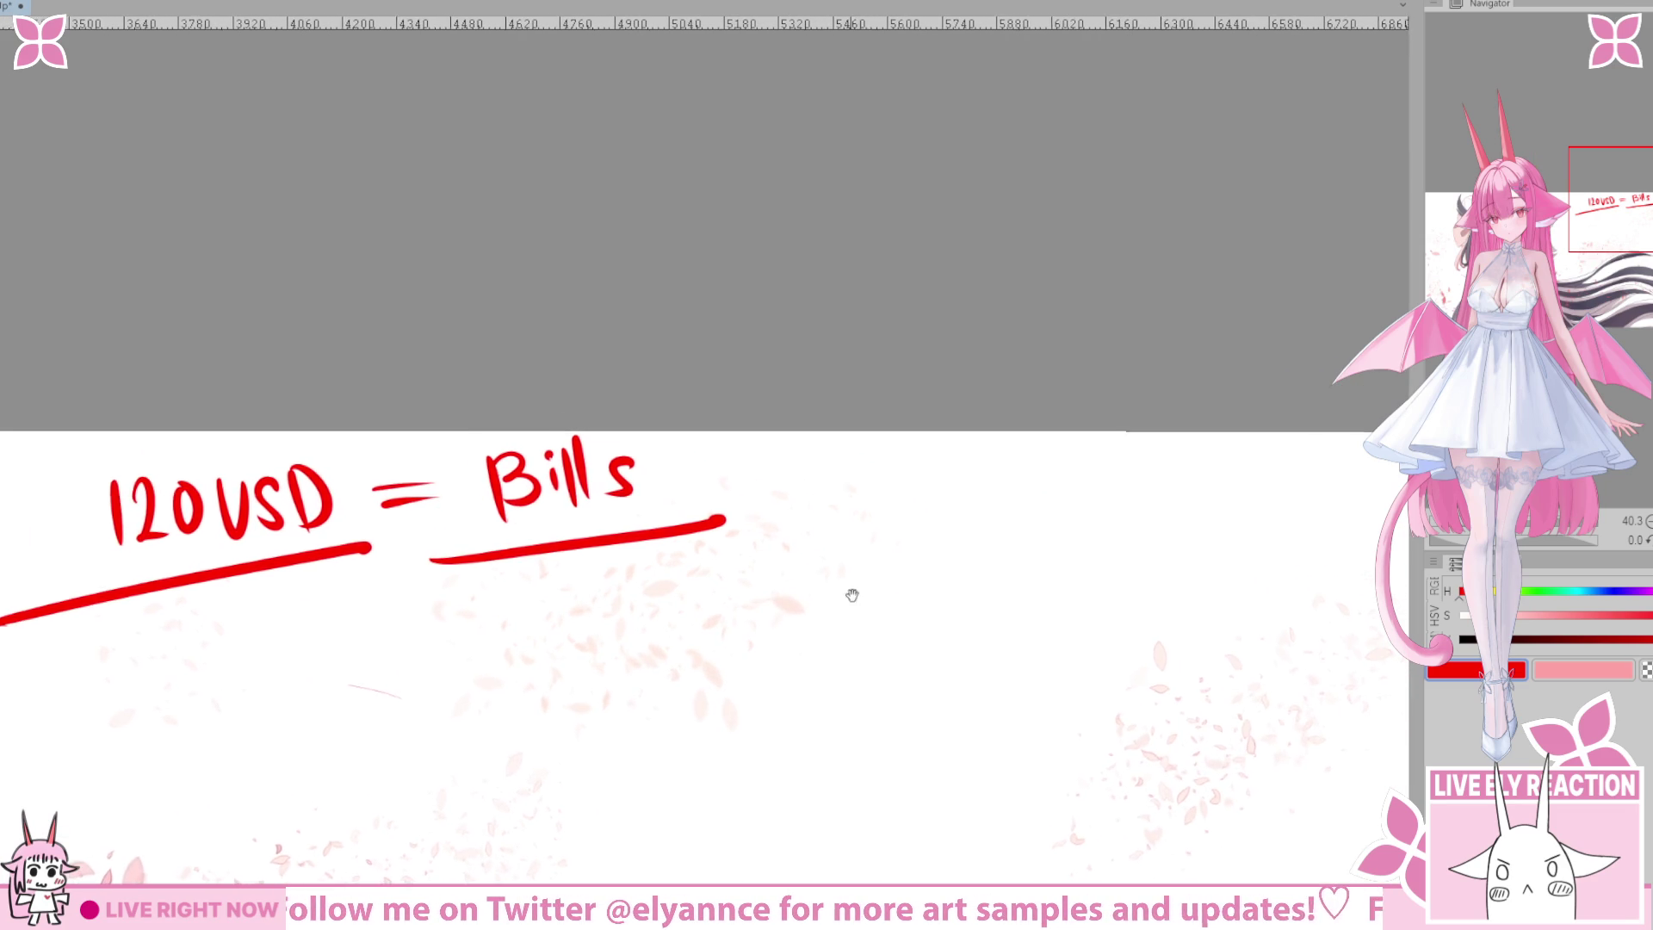
scroll(586, 545, "left", 3)
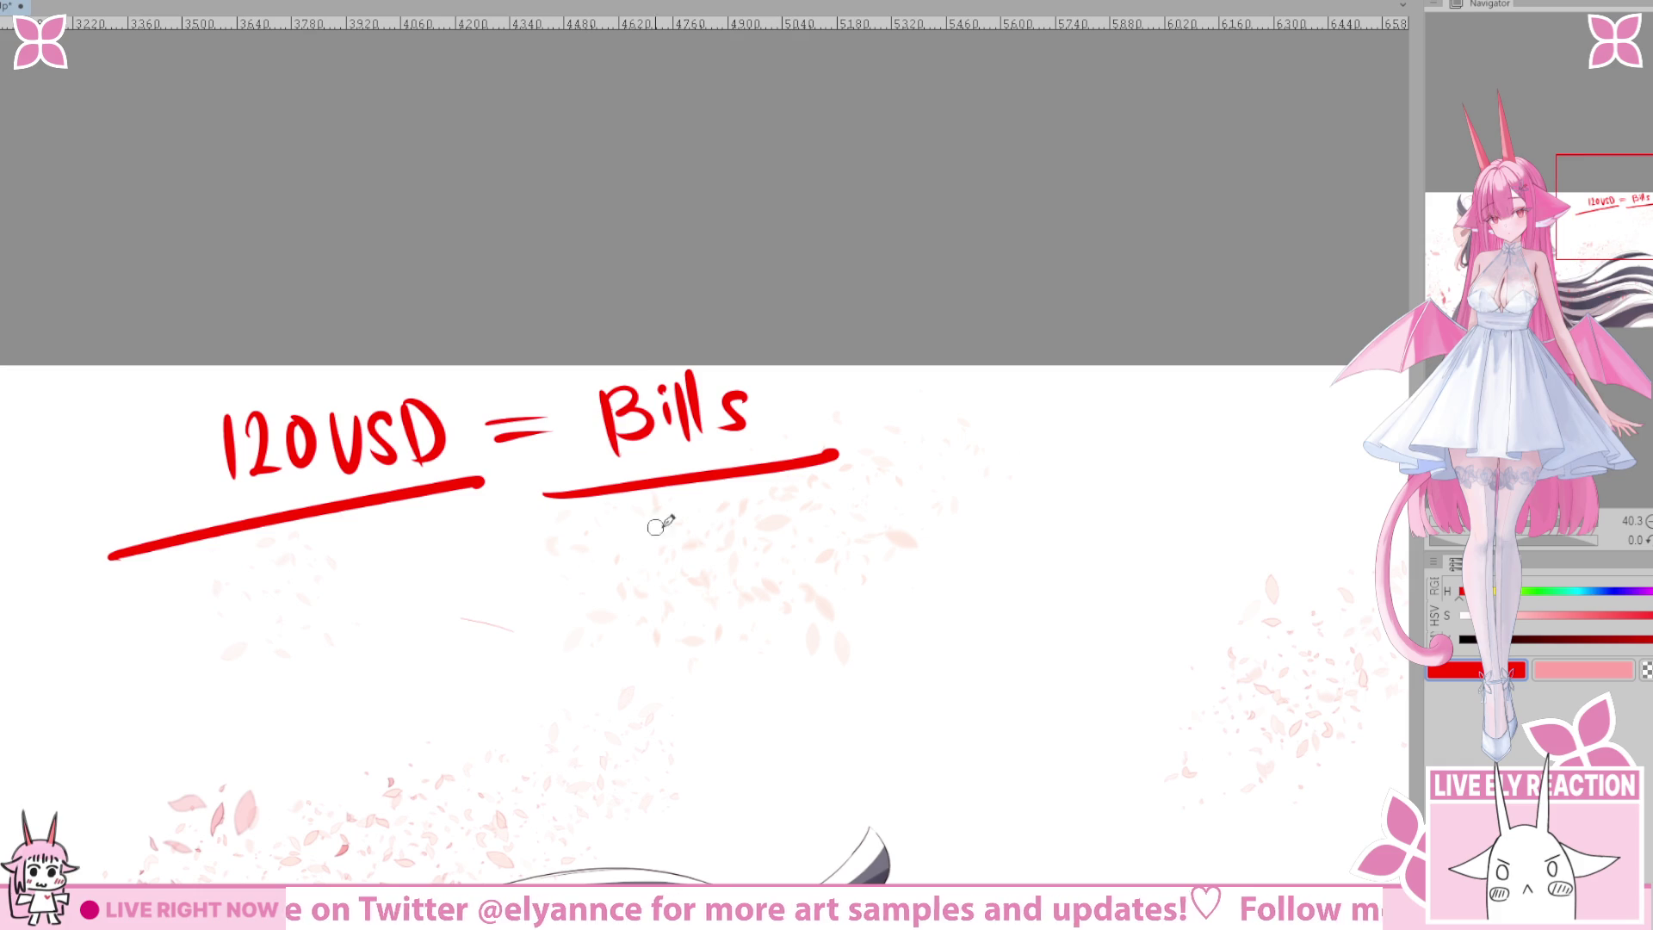
scroll(802, 541, "right", 3)
left_click_drag(812, 415, 823, 461)
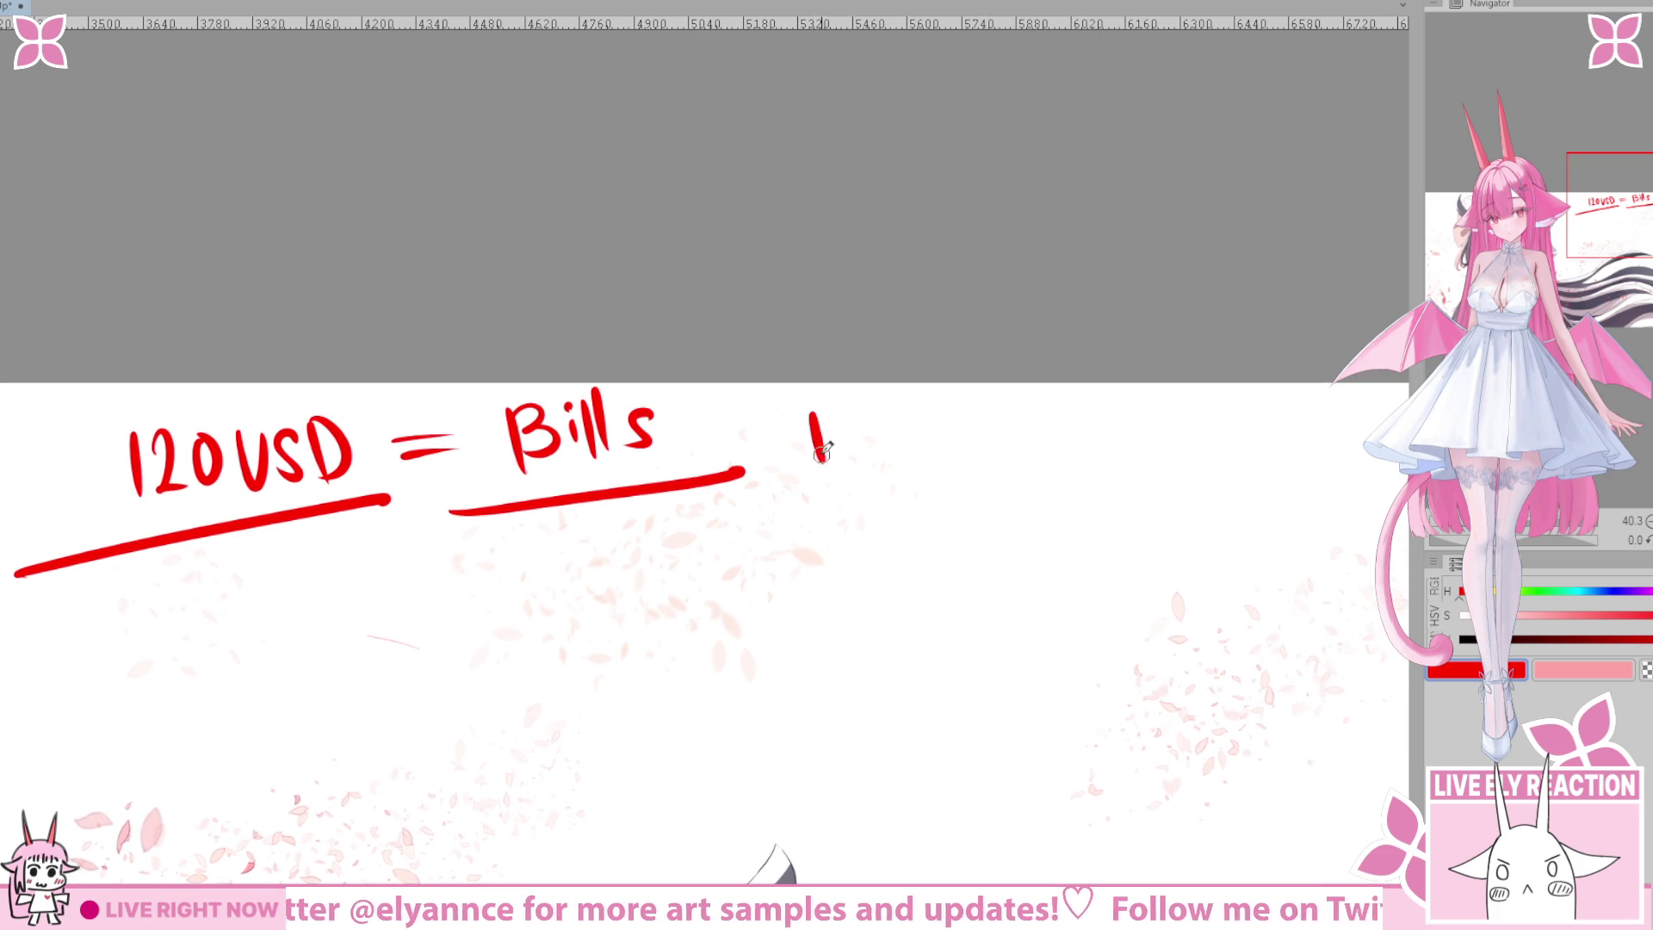
Draw a red plus sign before 120USD.
scroll(739, 532, "left", 14)
mouse_move(689, 452)
left_mouse_down()
mouse_move(699, 492)
mouse_move(719, 466)
left_mouse_up()
scroll(742, 521, "left", 2)
scroll(603, 431, "up", 1)
left_click(602, 441)
Handwrite 'Doggo money' in red to the left of the plus.
mouse_move(603, 434)
left_mouse_down()
mouse_move(613, 479)
mouse_move(653, 456)
mouse_move(680, 504)
left_mouse_up()
mouse_move(717, 450)
left_mouse_down()
mouse_move(699, 472)
mouse_move(711, 515)
mouse_move(726, 459)
left_mouse_up()
mouse_move(605, 553)
left_mouse_down()
mouse_move(607, 573)
mouse_move(655, 564)
left_mouse_up()
mouse_move(659, 534)
left_mouse_down()
mouse_move(665, 564)
mouse_move(679, 540)
mouse_move(740, 552)
left_mouse_up()
left_click_drag(745, 525, 756, 598)
Write a red '1.' to the left of Doggo.
mouse_move(710, 738)
left_mouse_down()
mouse_move(649, 648)
mouse_move(752, 580)
mouse_move(908, 723)
mouse_move(849, 729)
mouse_move(786, 672)
mouse_move(907, 672)
left_mouse_up()
left_click_drag(790, 686, 937, 730)
left_click_drag(663, 457, 680, 514)
left_click(692, 496)
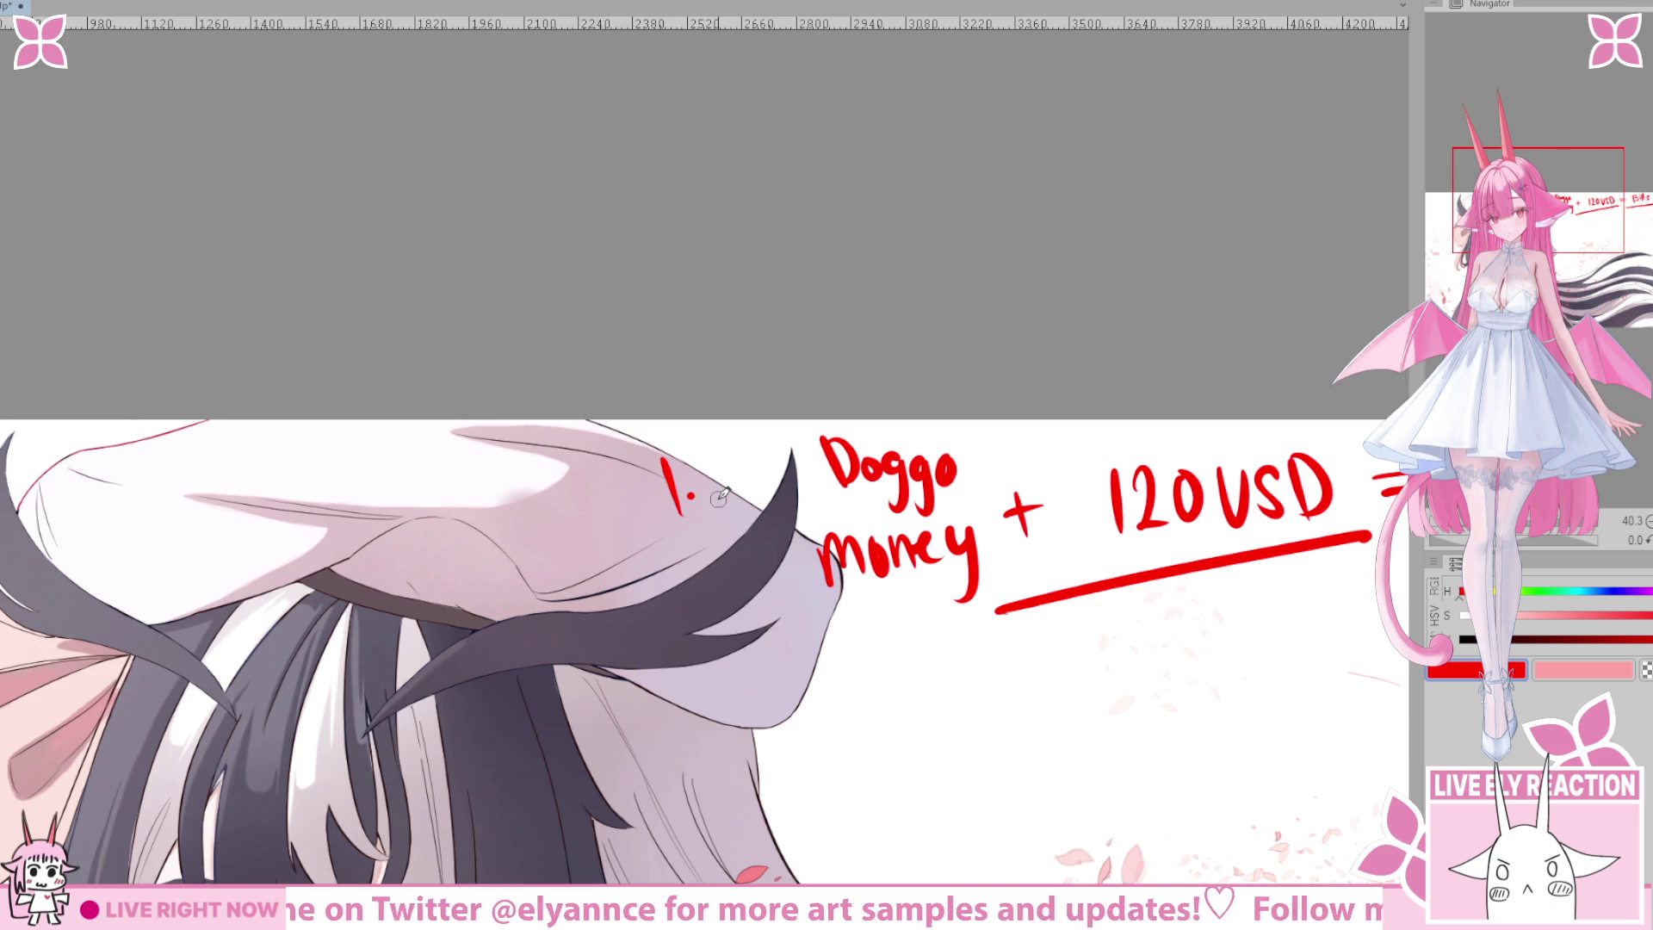
Erase the red '1.' on the hair left of Doggo using the Eraser (E).
left_click(924, 786)
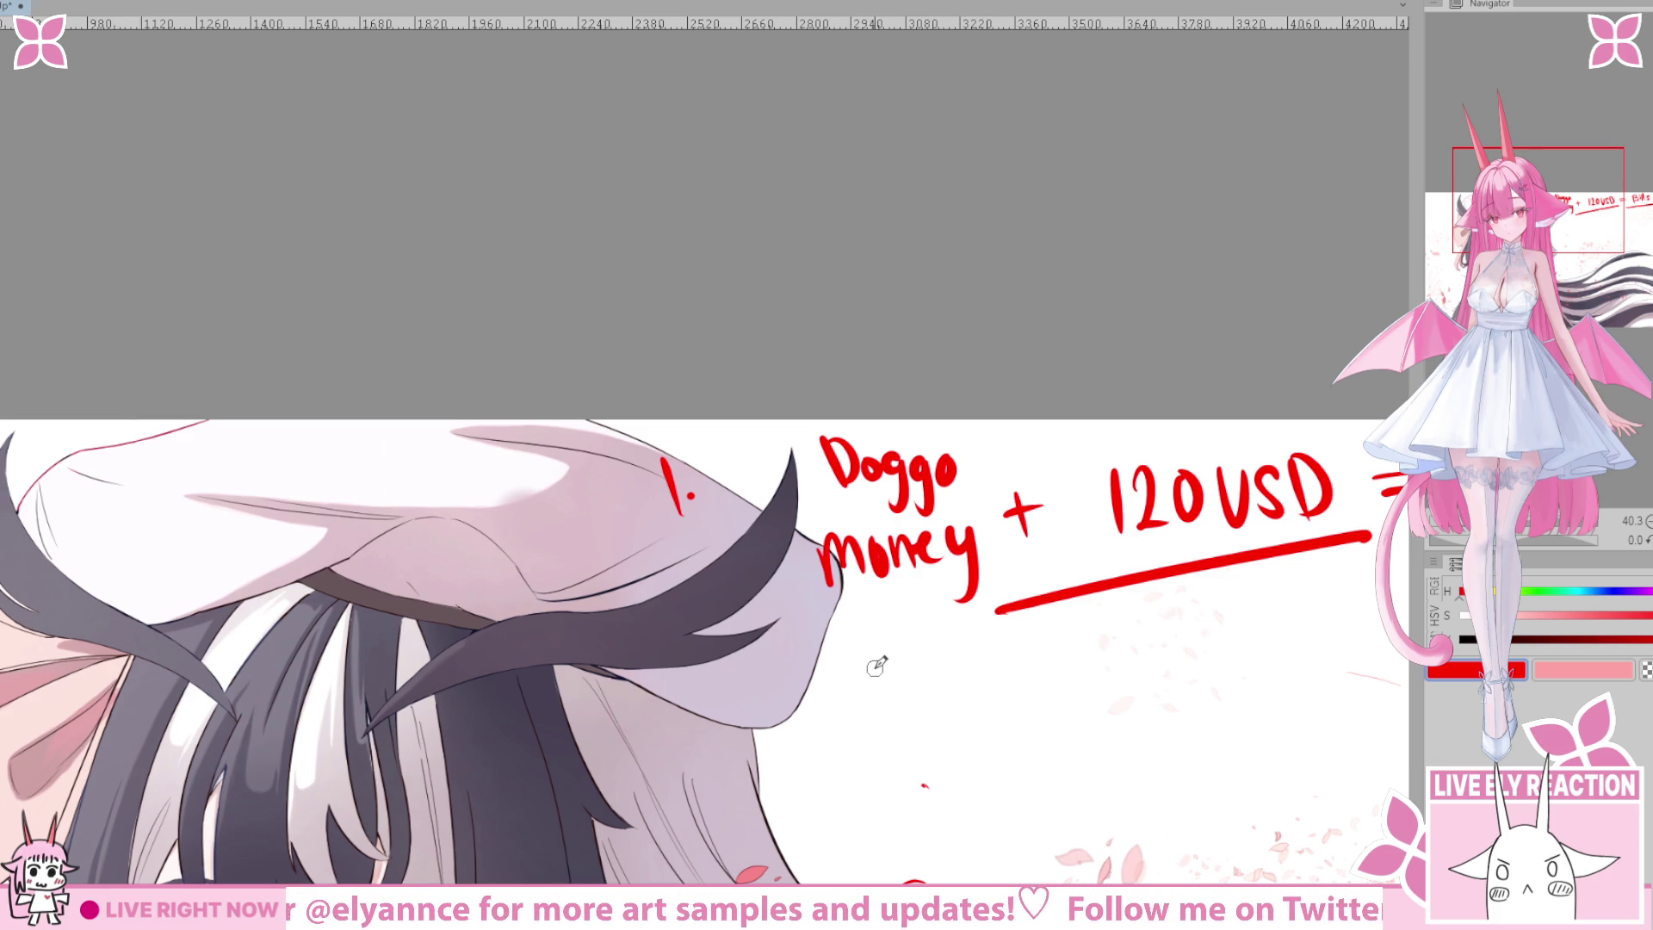
mouse_move(705, 446)
left_mouse_down()
mouse_move(762, 456)
mouse_move(744, 493)
left_mouse_up()
key("e")
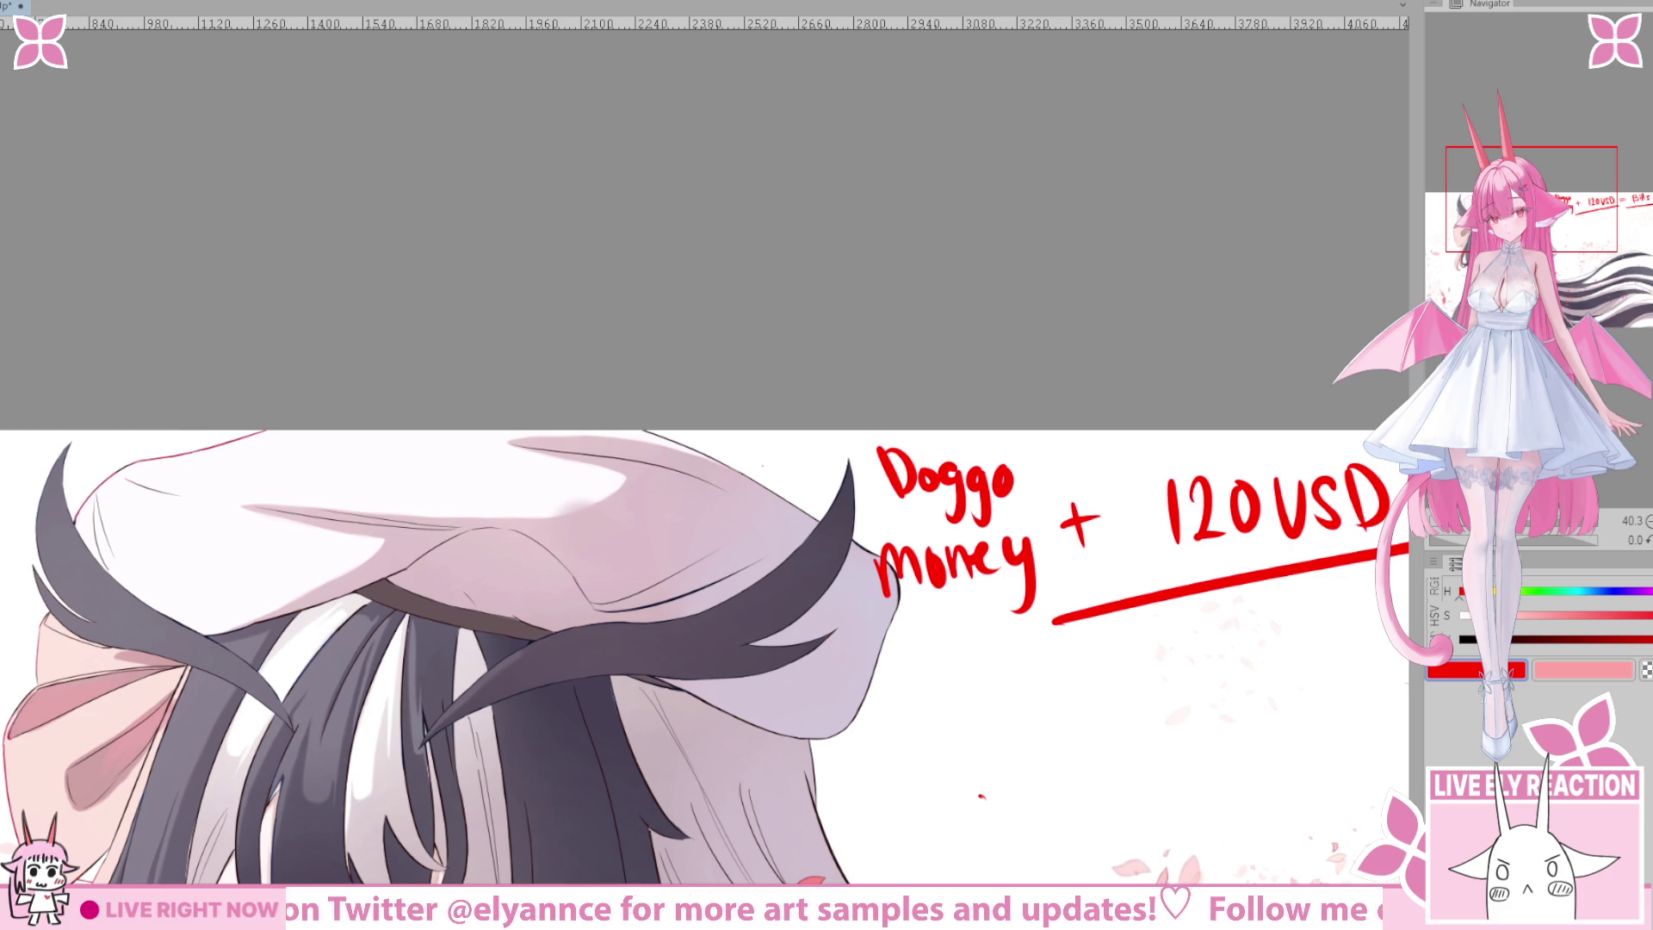
Erase 'Doggo money +' and the 2 in 120USD.
mouse_move(866, 558)
left_mouse_down()
mouse_move(863, 514)
mouse_move(856, 532)
left_mouse_up()
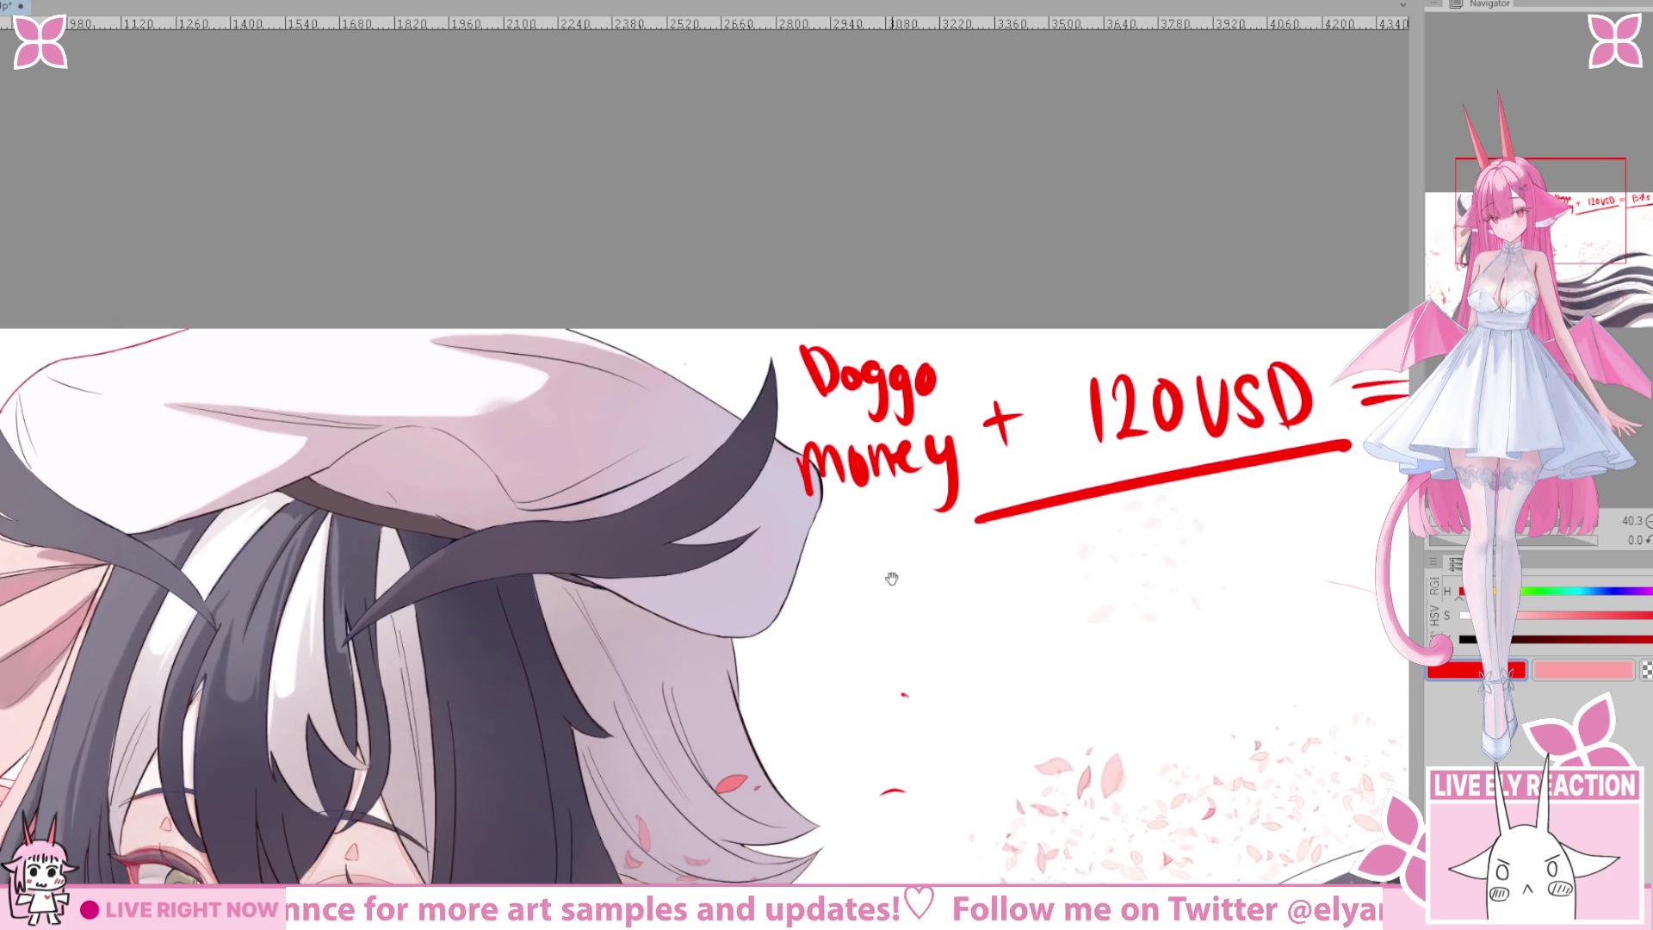
mouse_move(866, 578)
left_mouse_down()
mouse_move(879, 592)
mouse_move(820, 631)
mouse_move(849, 606)
left_mouse_up()
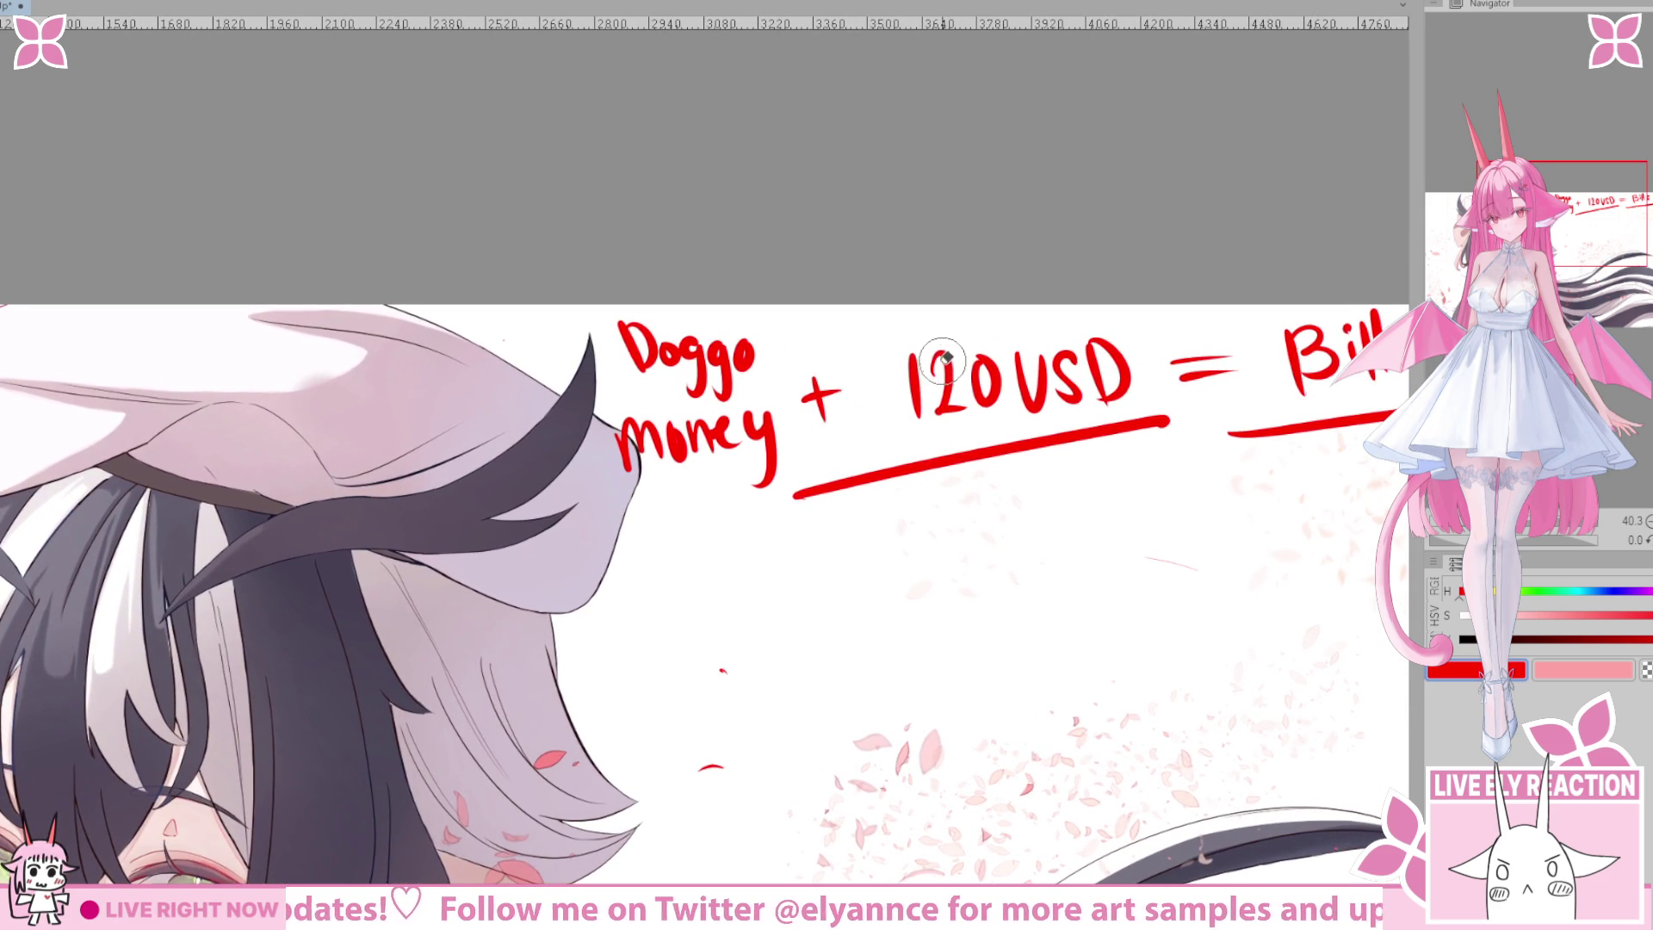
left_click_drag(938, 353, 957, 351)
mouse_move(792, 431)
left_mouse_down()
mouse_move(775, 362)
mouse_move(772, 446)
left_mouse_up()
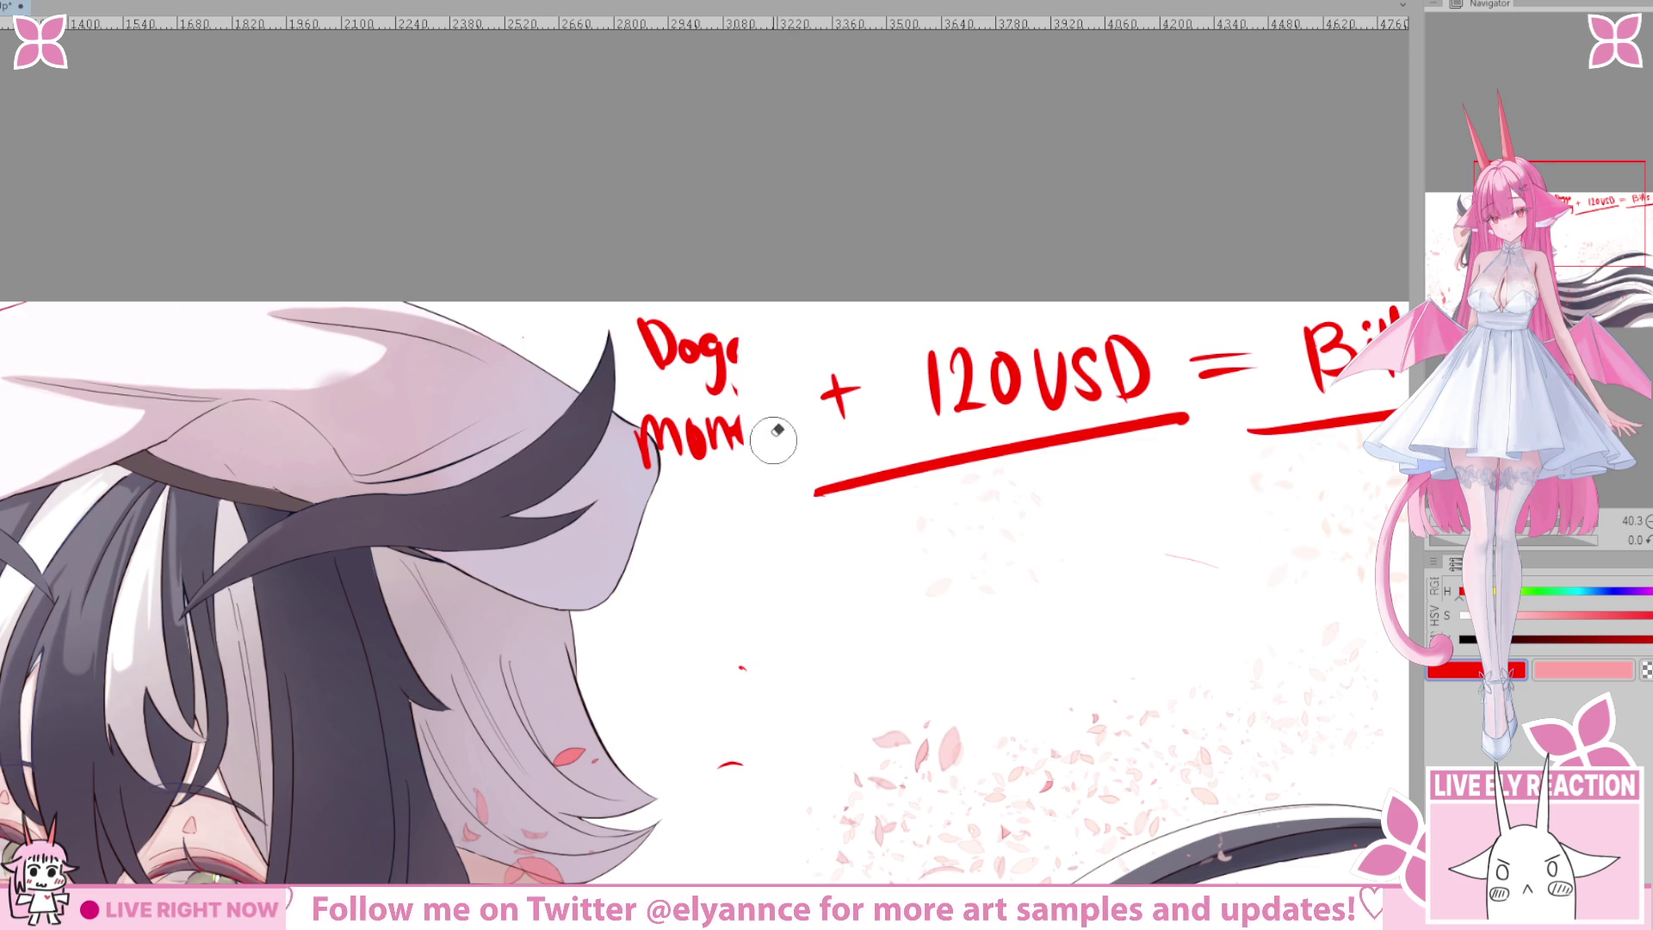
key("ctrl+z")
left_click_drag(852, 572, 782, 553)
left_click_drag(697, 323, 539, 273)
left_click_drag(738, 351, 697, 374)
left_click_drag(849, 340, 835, 392)
Draw a 3 so the amount reads 130USD.
mouse_move(948, 713)
left_mouse_down()
mouse_move(741, 635)
mouse_move(788, 638)
mouse_move(749, 617)
mouse_move(594, 628)
left_mouse_up()
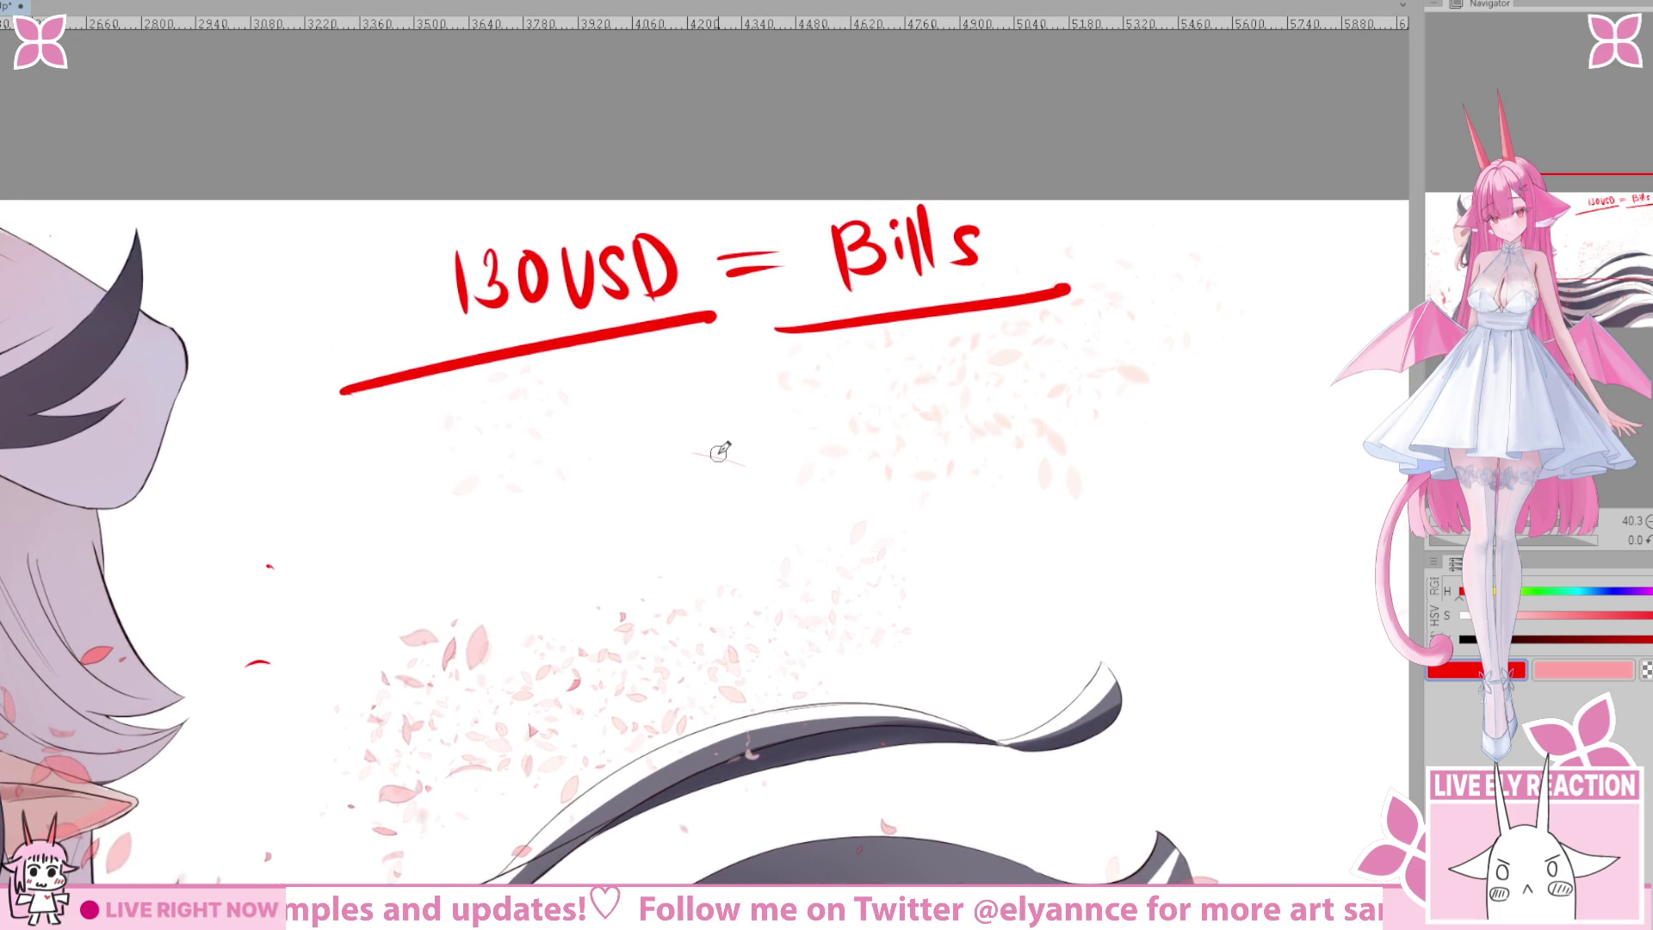
left_click_drag(798, 405, 817, 423)
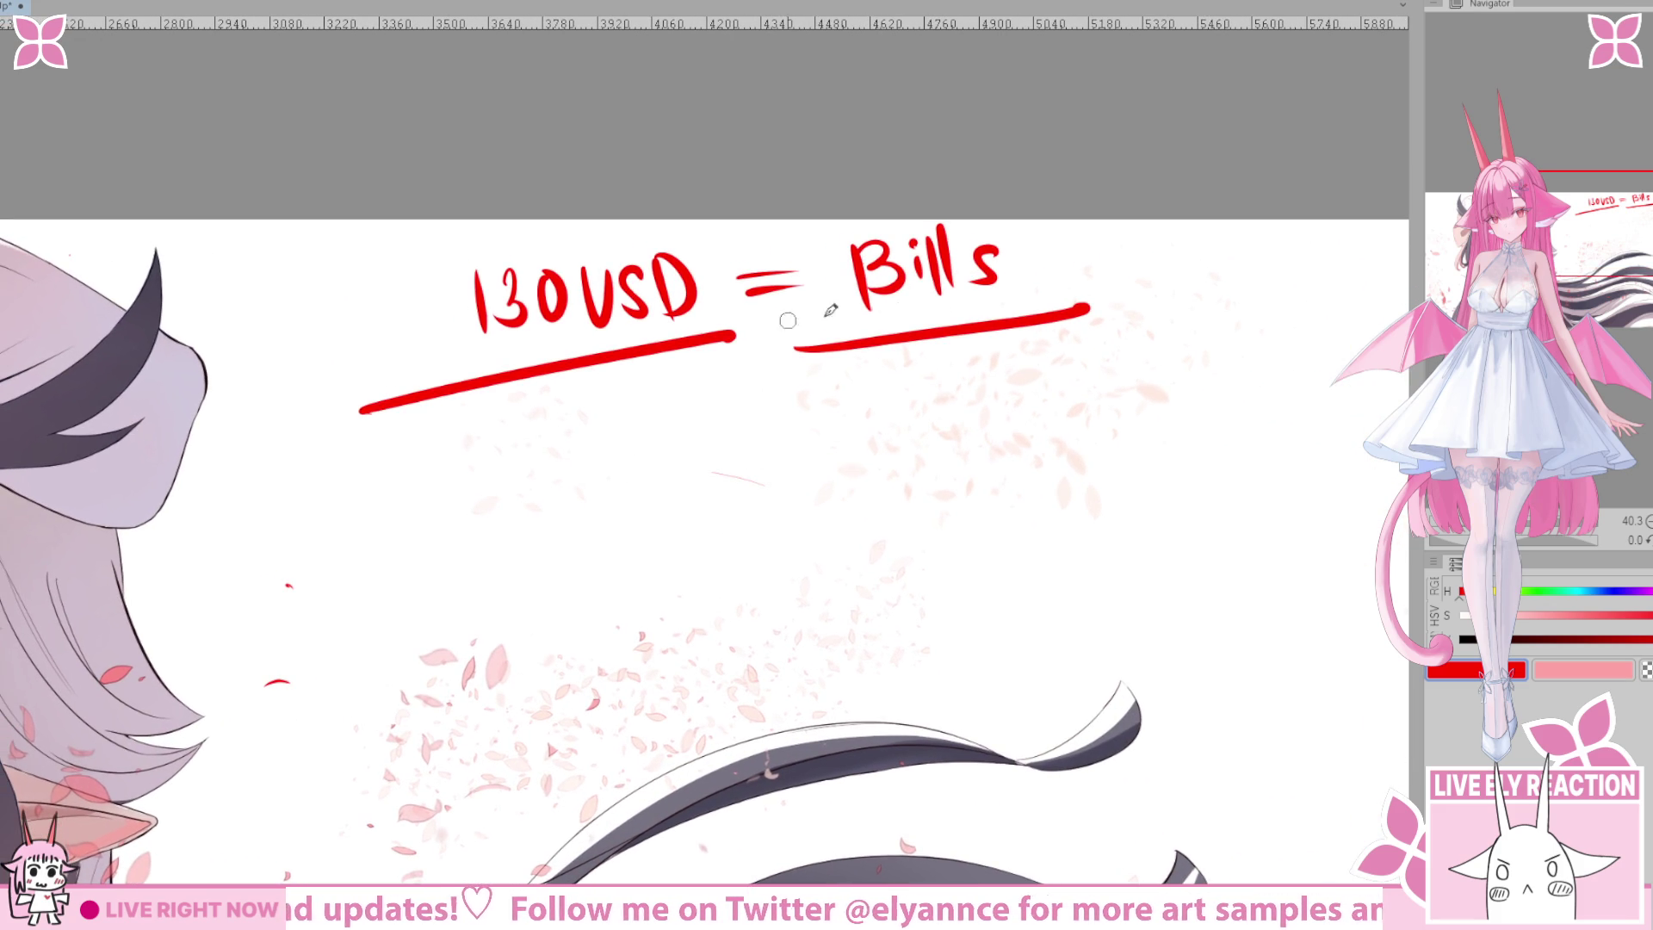
key("ctrl+z")
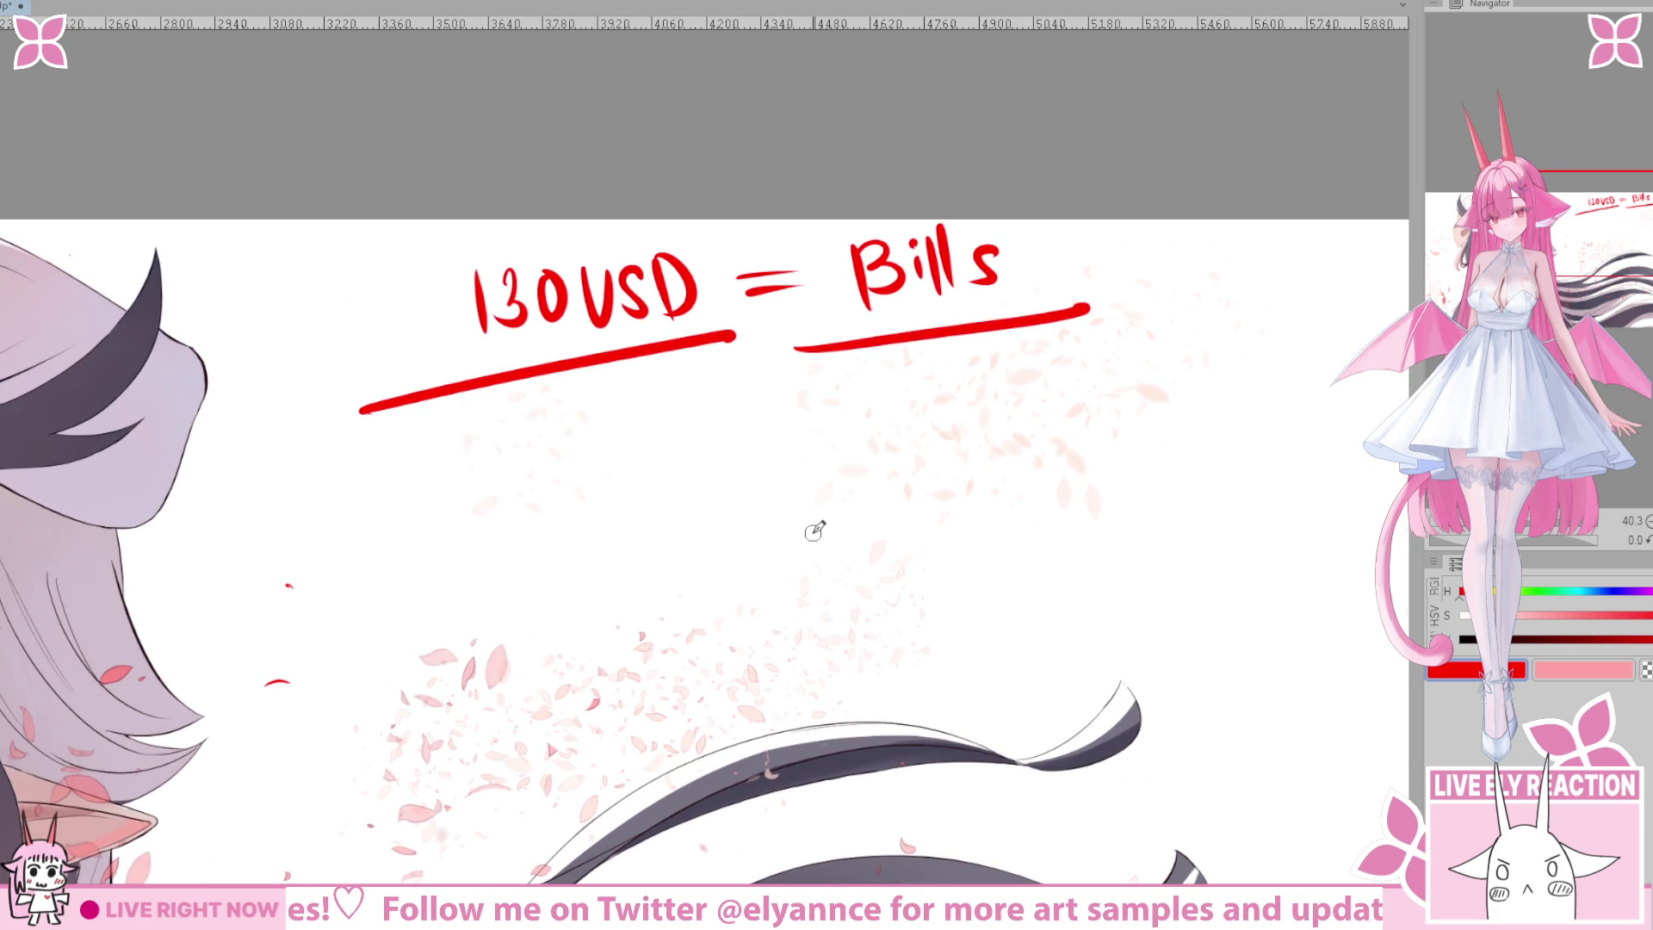
Add a second red underline beneath the 130USD = Bills line.
left_click_drag(813, 533, 918, 533)
left_click_drag(635, 406, 995, 335)
key("ctrl+z")
left_click_drag(593, 434, 1135, 329)
left_click_drag(1010, 545, 874, 501)
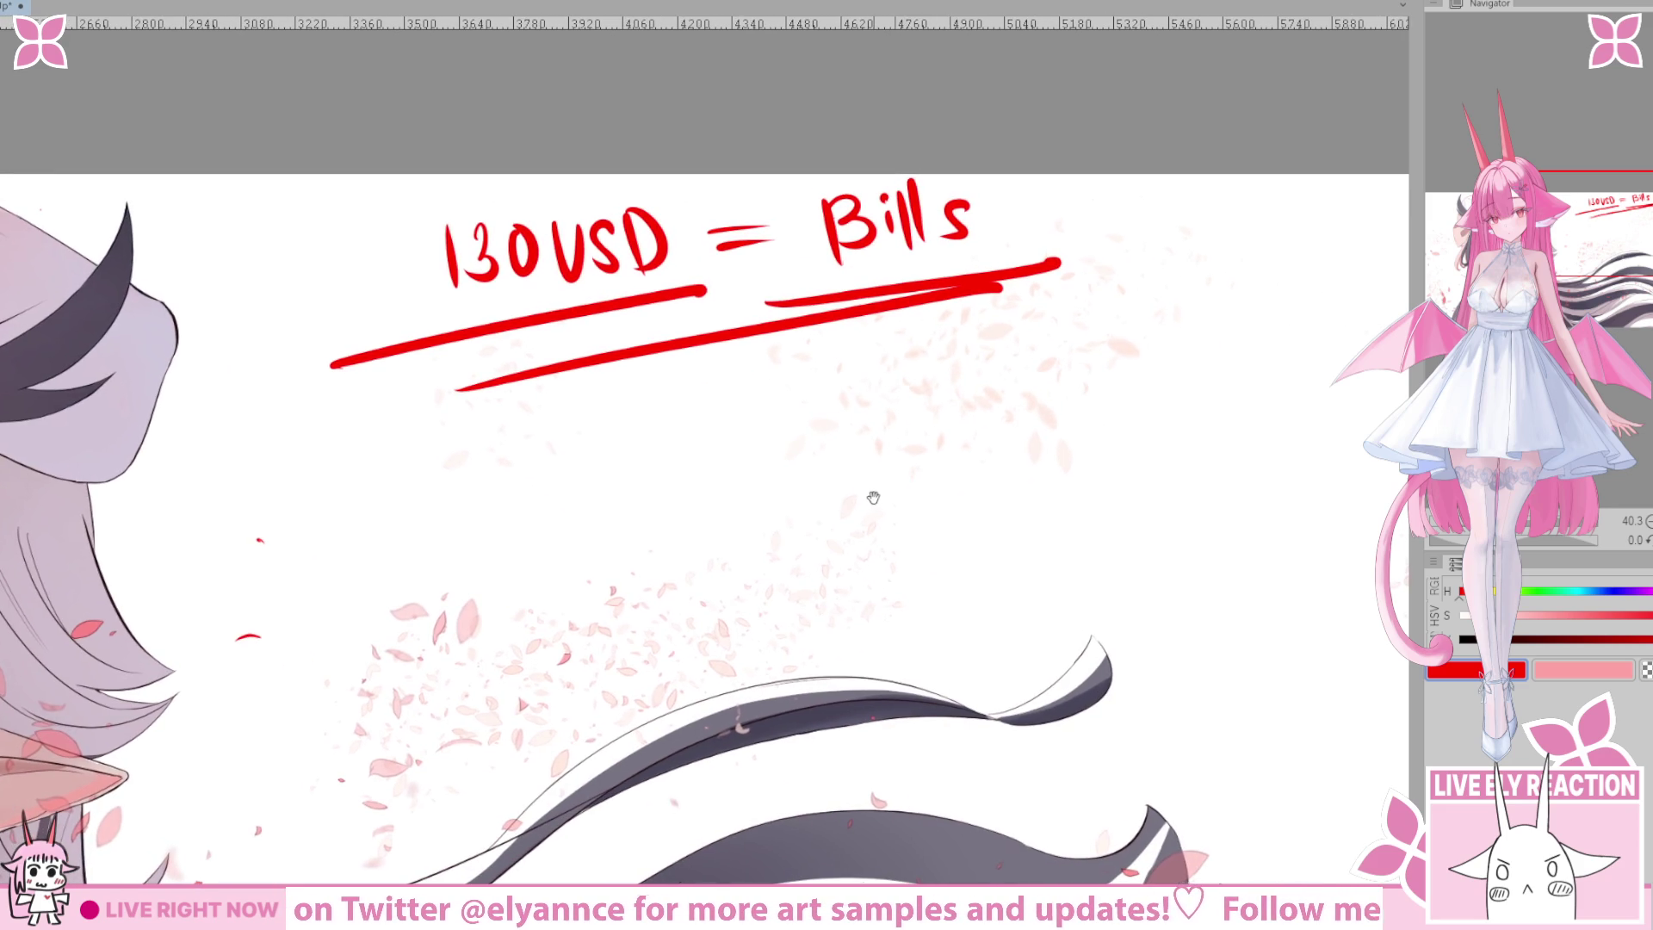
mouse_move(798, 553)
left_mouse_down()
mouse_move(852, 573)
mouse_move(953, 519)
mouse_move(670, 644)
left_mouse_up()
left_click_drag(654, 319, 904, 327)
left_click_drag(689, 362, 887, 370)
key("ctrl+z")
key("ctrl+z")
key("ctrl+z")
Draw an arrow and write 'Food' below the underlines.
mouse_move(702, 573)
left_mouse_down()
mouse_move(956, 443)
mouse_move(819, 506)
mouse_move(733, 480)
left_mouse_up()
mouse_move(511, 483)
left_mouse_down()
mouse_move(563, 487)
mouse_move(618, 444)
left_mouse_up()
mouse_move(604, 446)
left_mouse_down()
mouse_move(599, 487)
mouse_move(624, 458)
left_mouse_up()
left_click_drag(648, 453, 661, 456)
left_click_drag(670, 469, 665, 428)
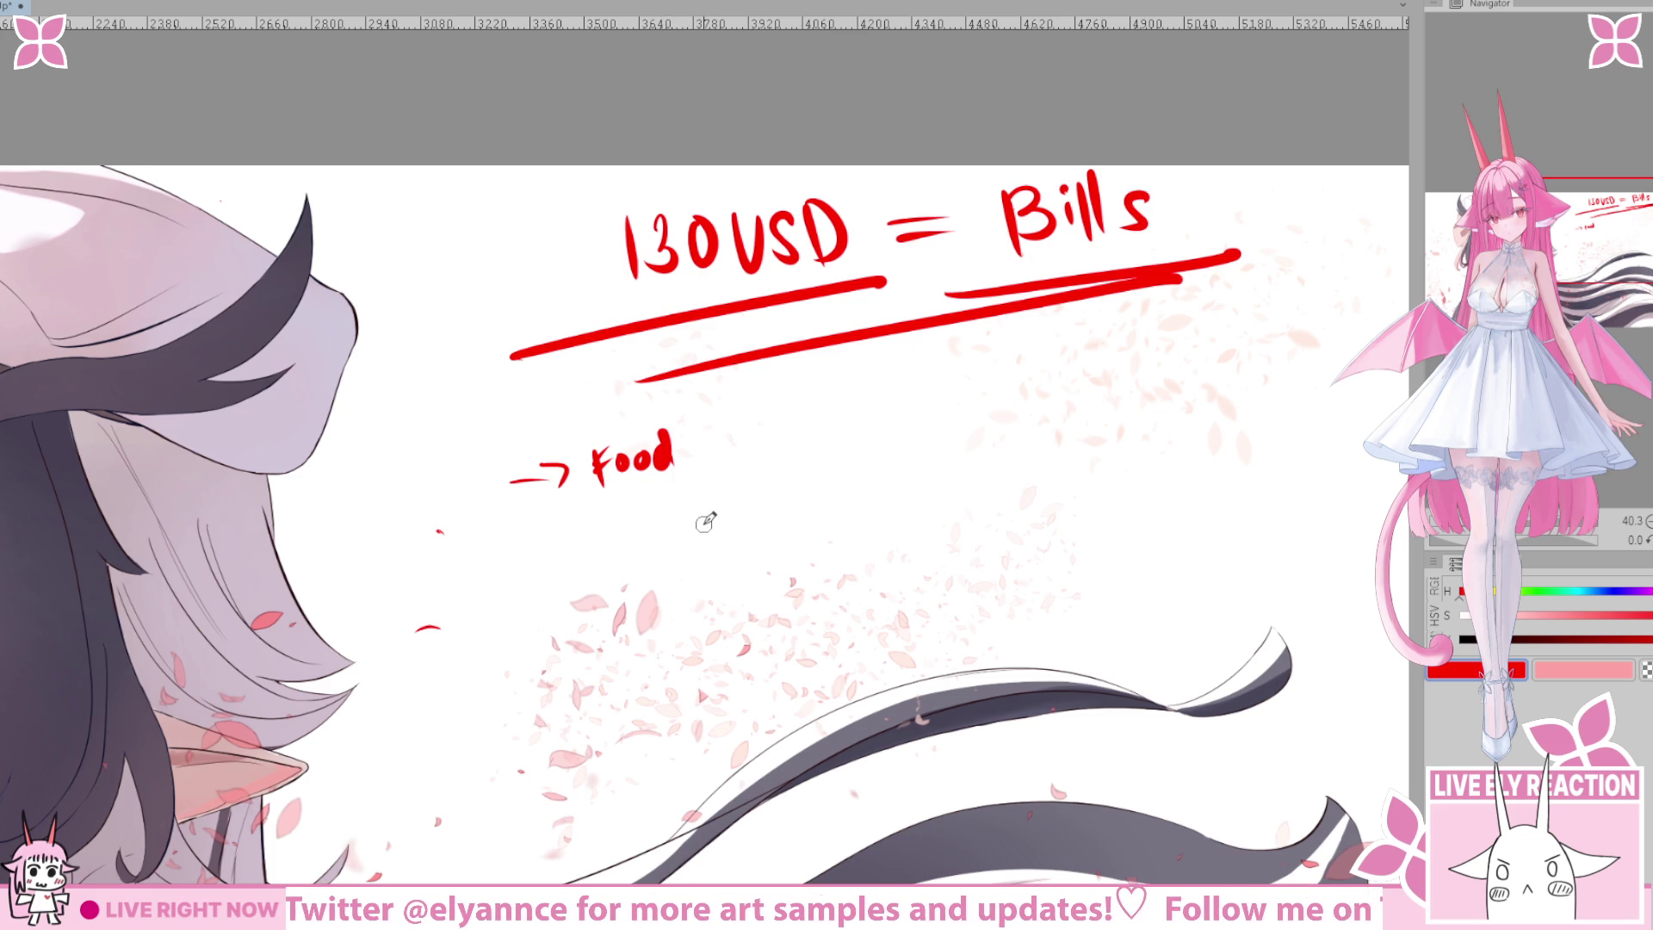
Write 'Choco Milk' and 'Essentials' in red below Food.
left_click_drag(704, 524, 781, 479)
left_click(677, 465)
mouse_move(671, 474)
left_mouse_down()
mouse_move(875, 465)
mouse_move(893, 428)
mouse_move(917, 464)
left_mouse_up()
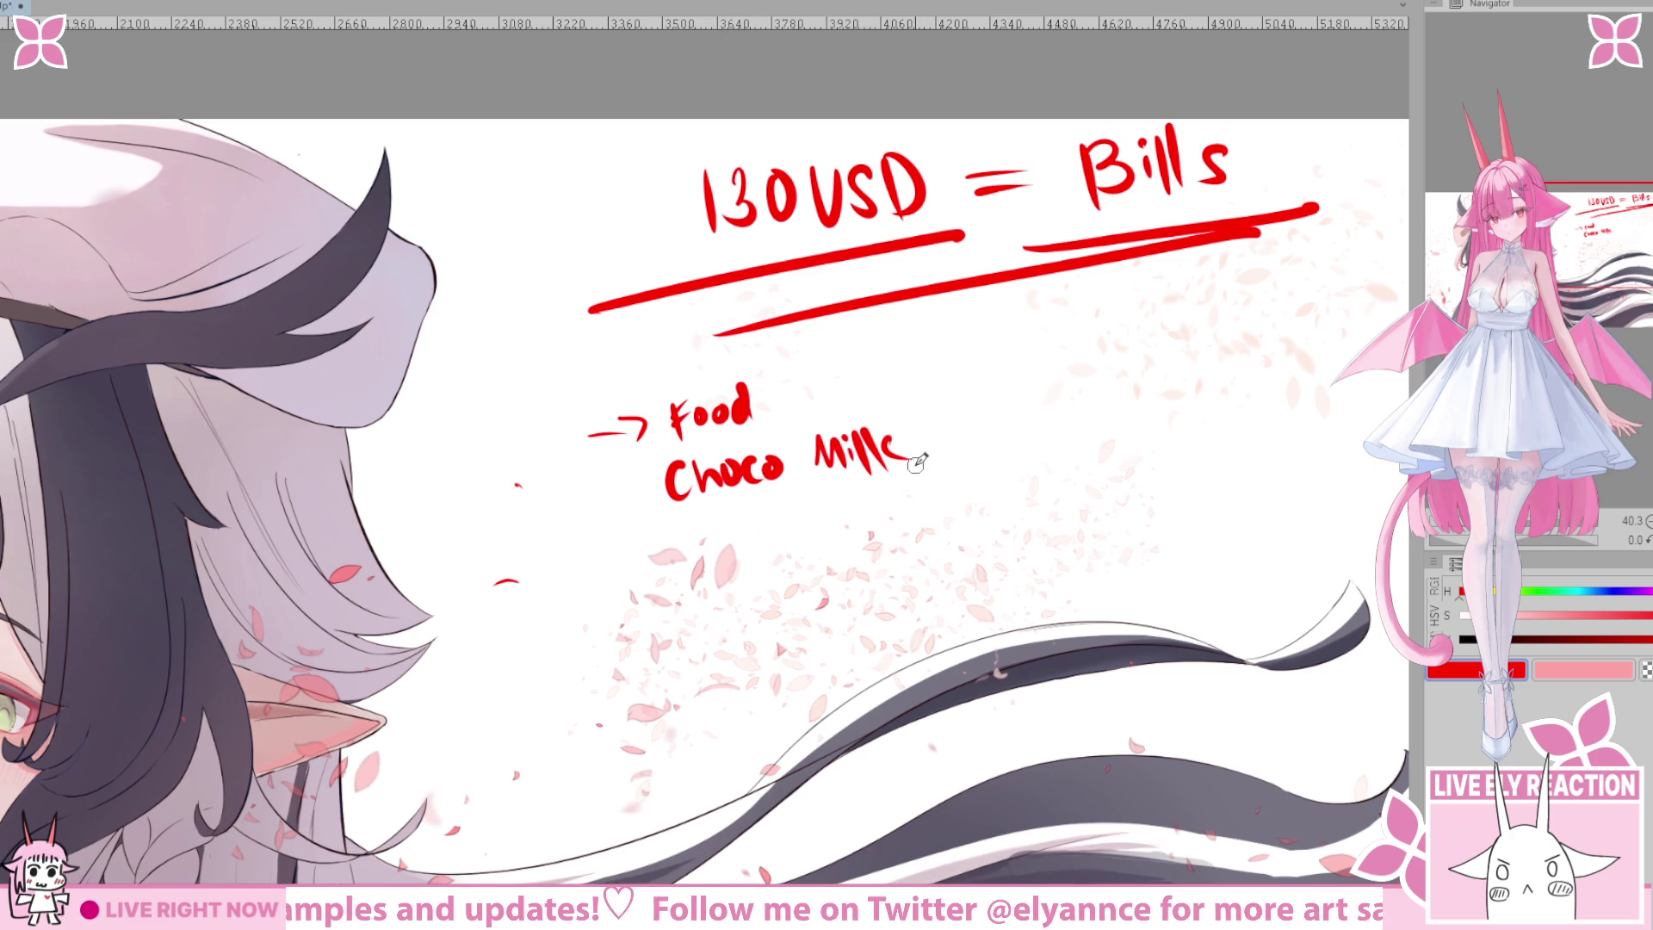
left_click_drag(921, 591, 899, 578)
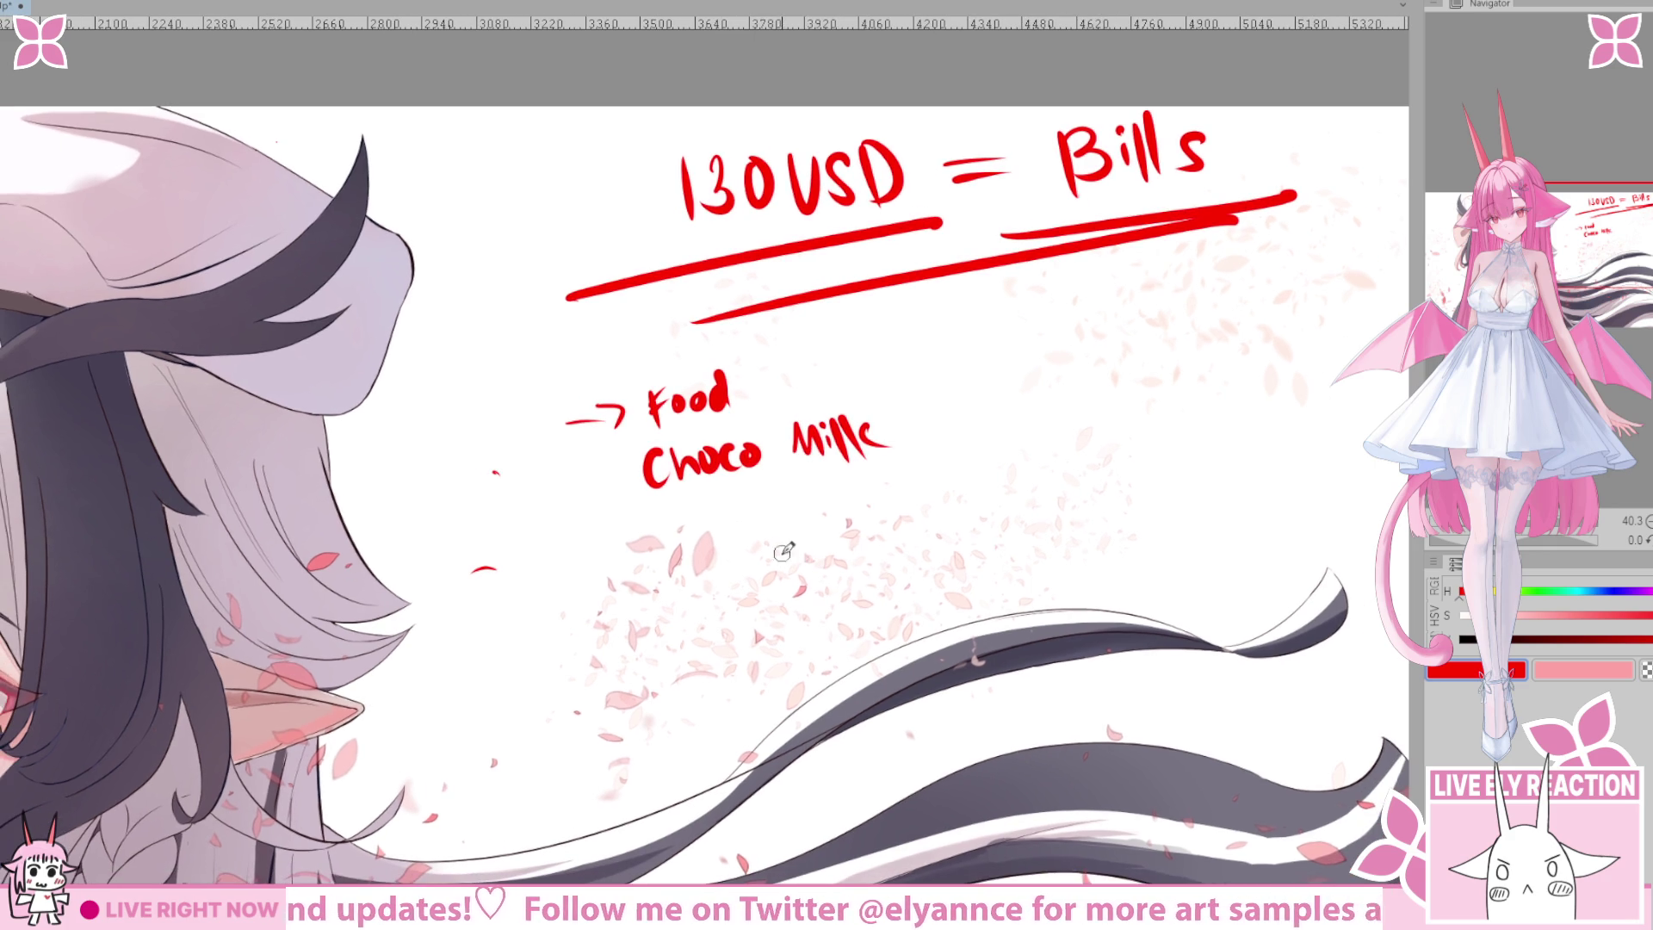
mouse_move(680, 517)
left_mouse_down()
mouse_move(676, 551)
mouse_move(694, 527)
mouse_move(817, 501)
mouse_move(904, 517)
left_mouse_up()
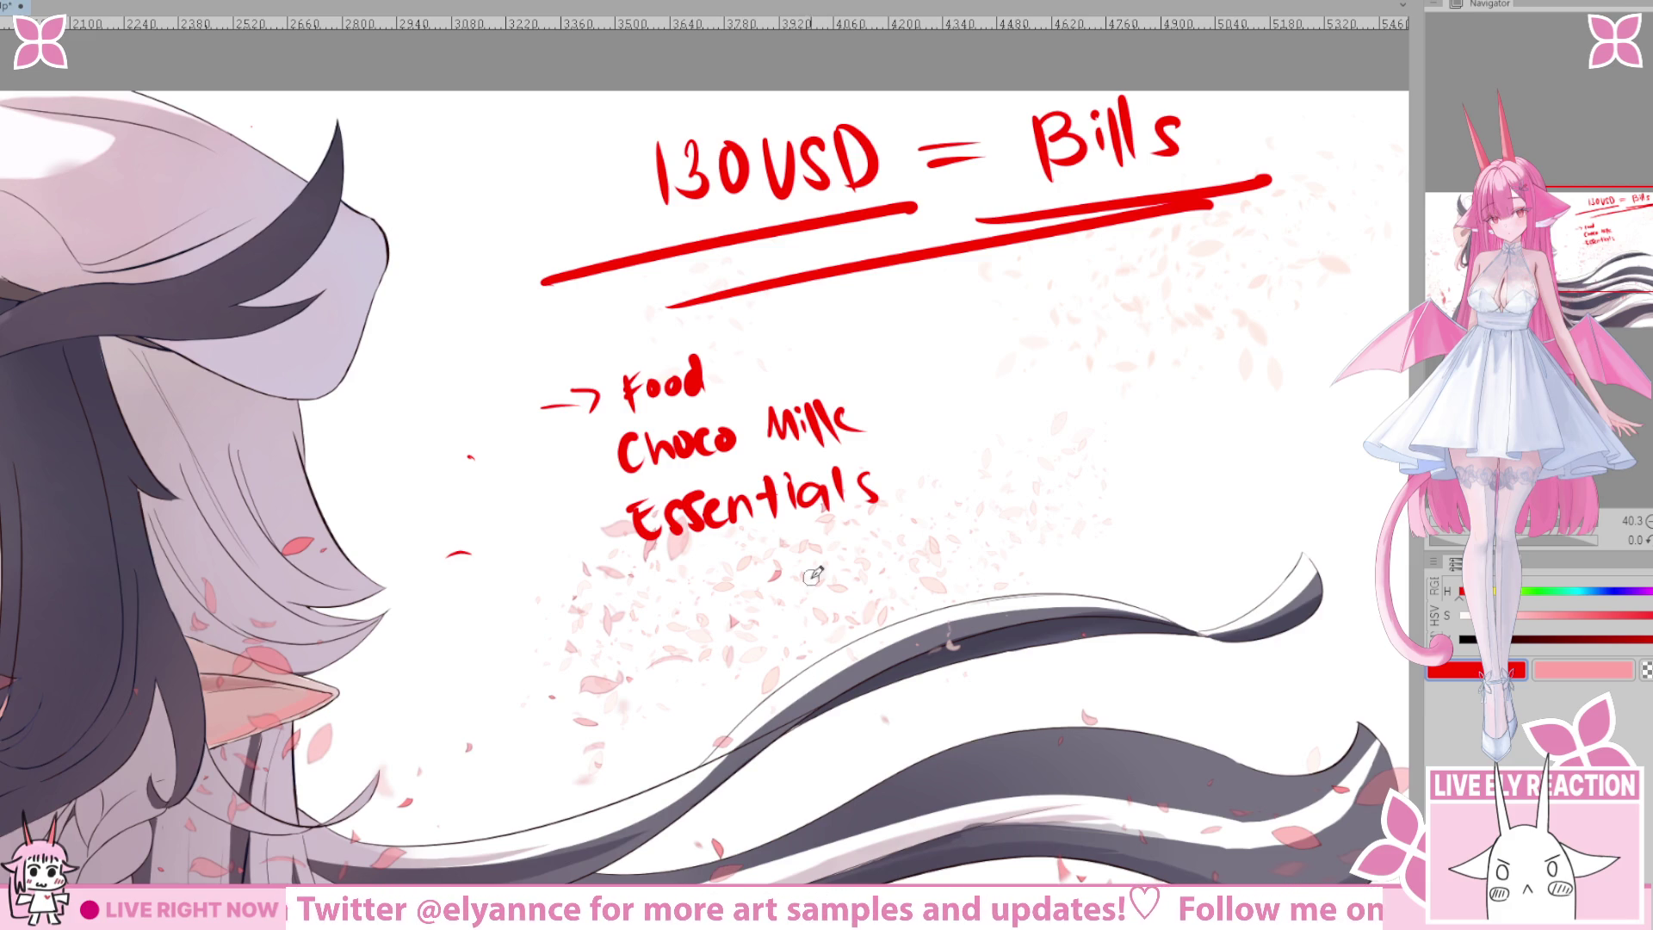
Draw a 5 above the arrowed Food item.
mouse_move(832, 617)
left_mouse_down()
mouse_move(703, 686)
mouse_move(811, 691)
left_mouse_up()
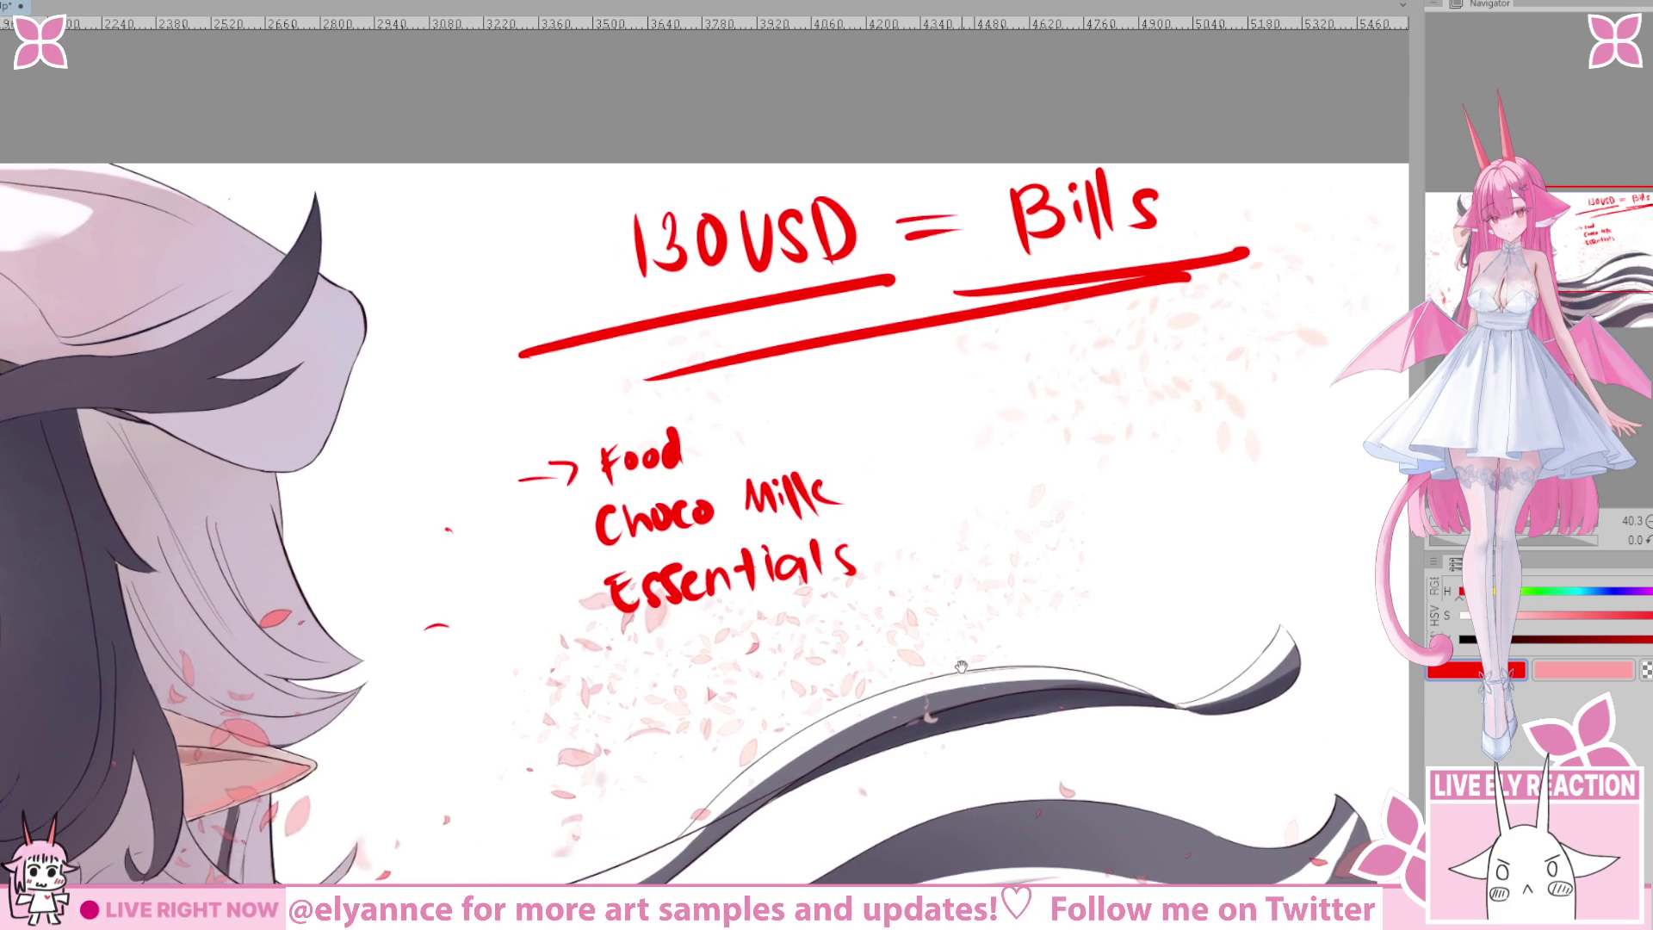
mouse_move(870, 597)
left_mouse_down()
mouse_move(947, 569)
mouse_move(769, 673)
left_mouse_up()
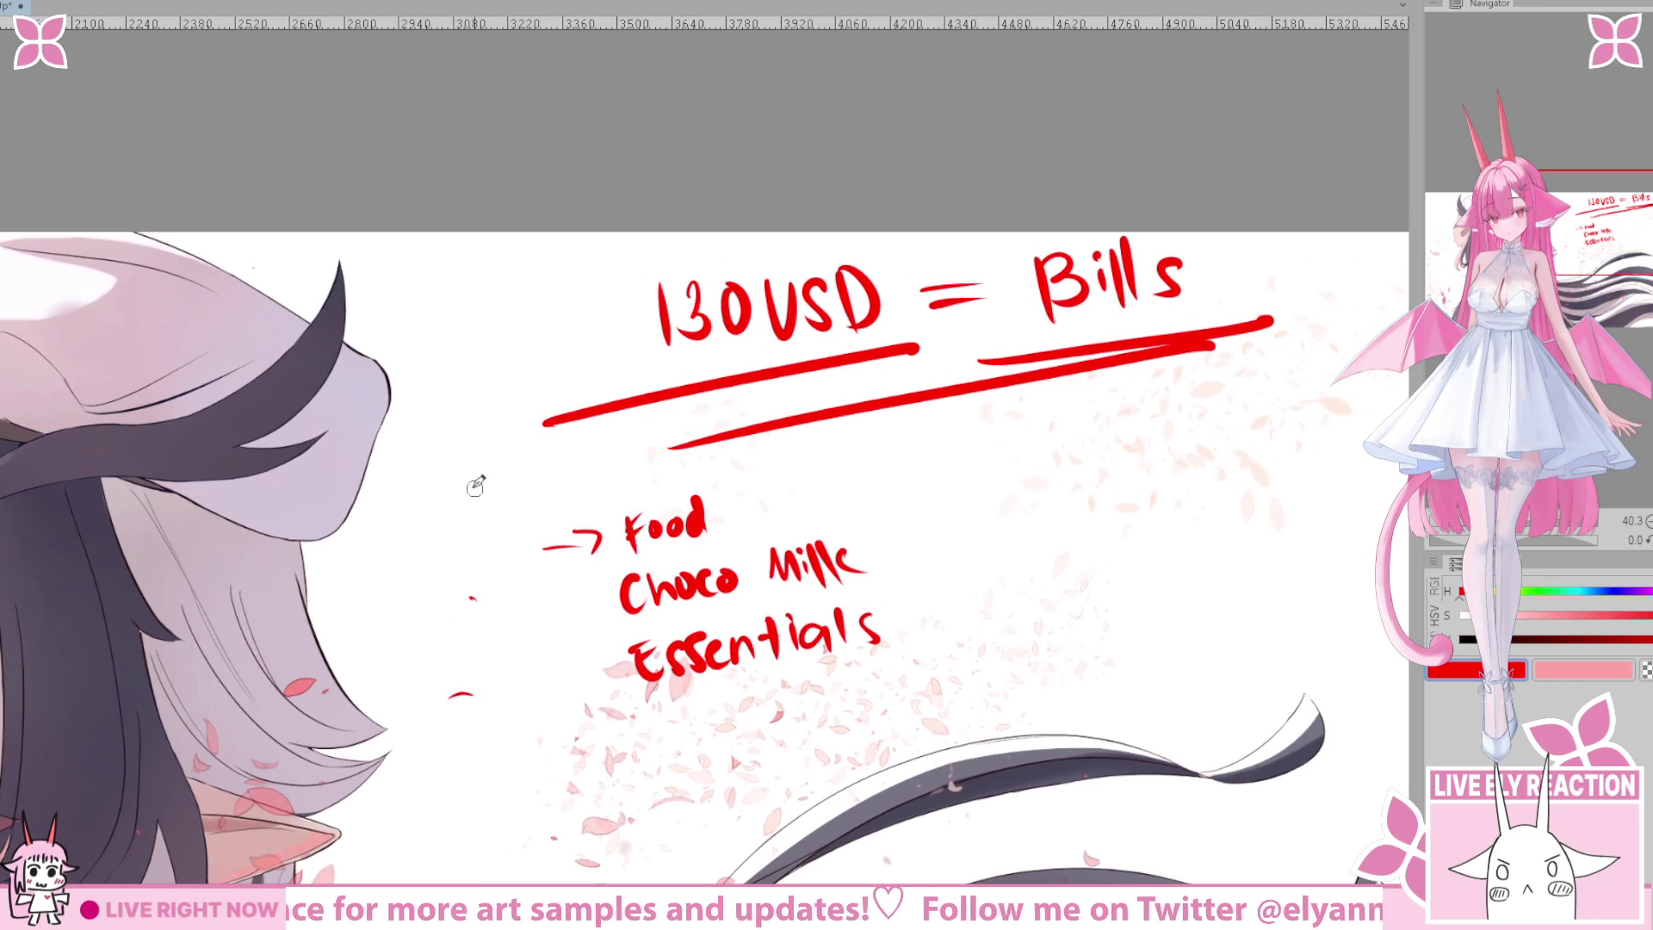
mouse_move(540, 473)
left_mouse_down()
mouse_move(578, 470)
mouse_move(553, 510)
mouse_move(611, 498)
left_mouse_up()
Redraw the 5 and write '5kphp' above the arrowed Food.
key("ctrl+z")
mouse_move(626, 470)
left_mouse_down()
mouse_move(629, 499)
mouse_move(689, 476)
left_mouse_up()
mouse_move(834, 708)
left_mouse_down()
mouse_move(801, 658)
mouse_move(812, 614)
left_mouse_up()
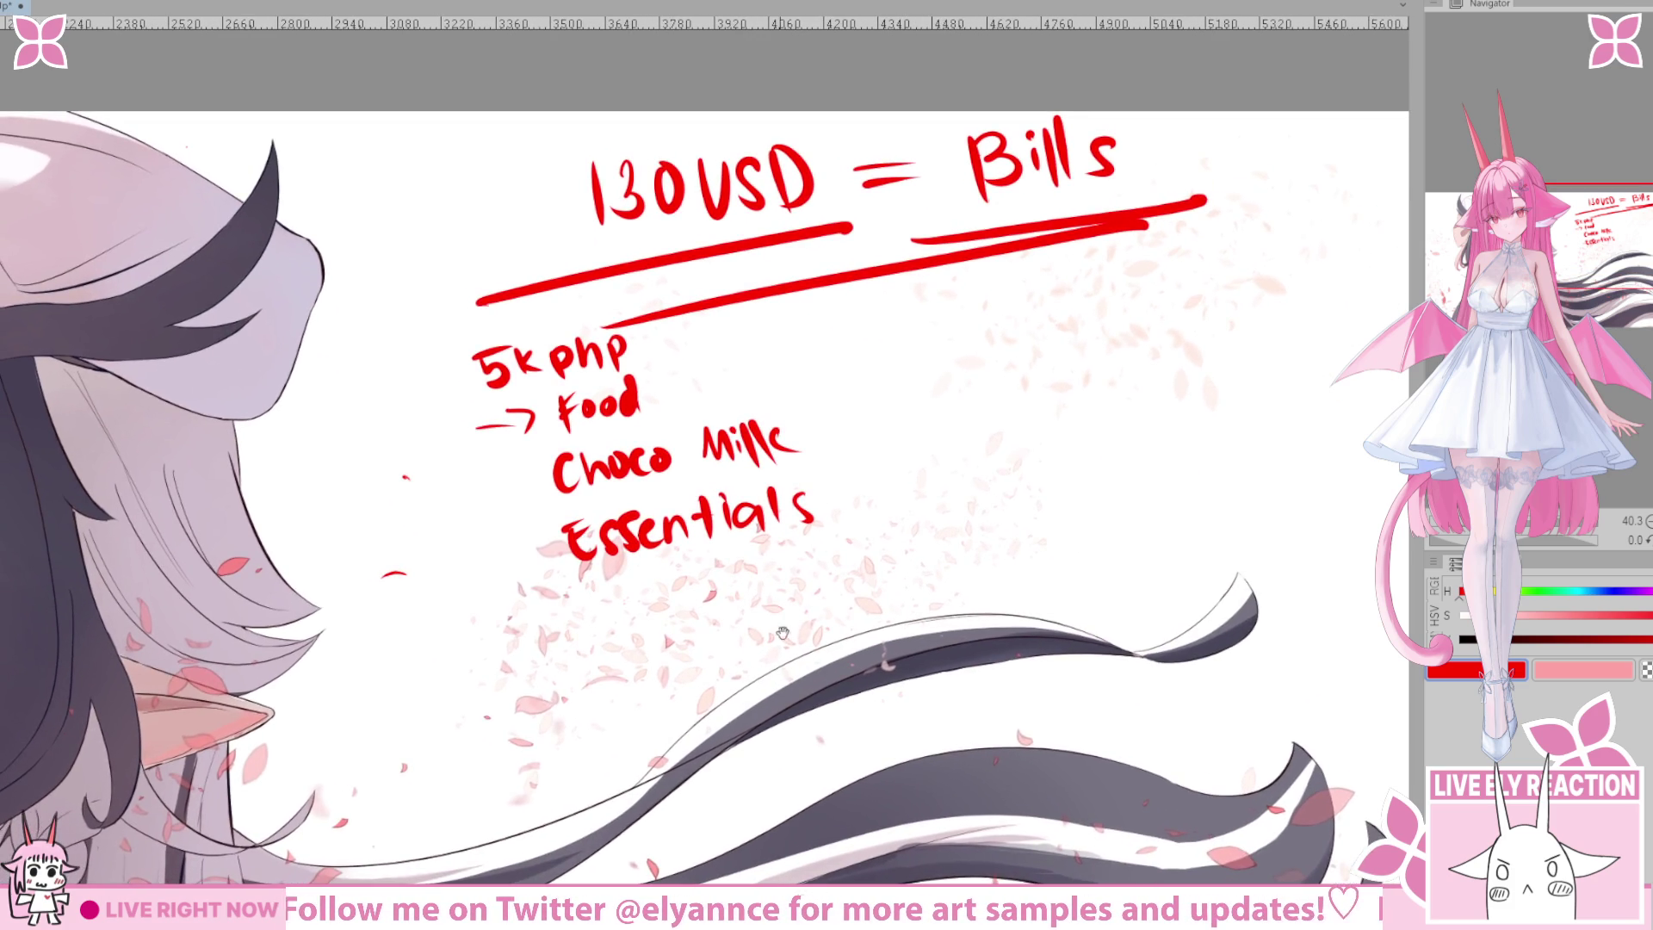
left_click_drag(666, 526, 651, 500)
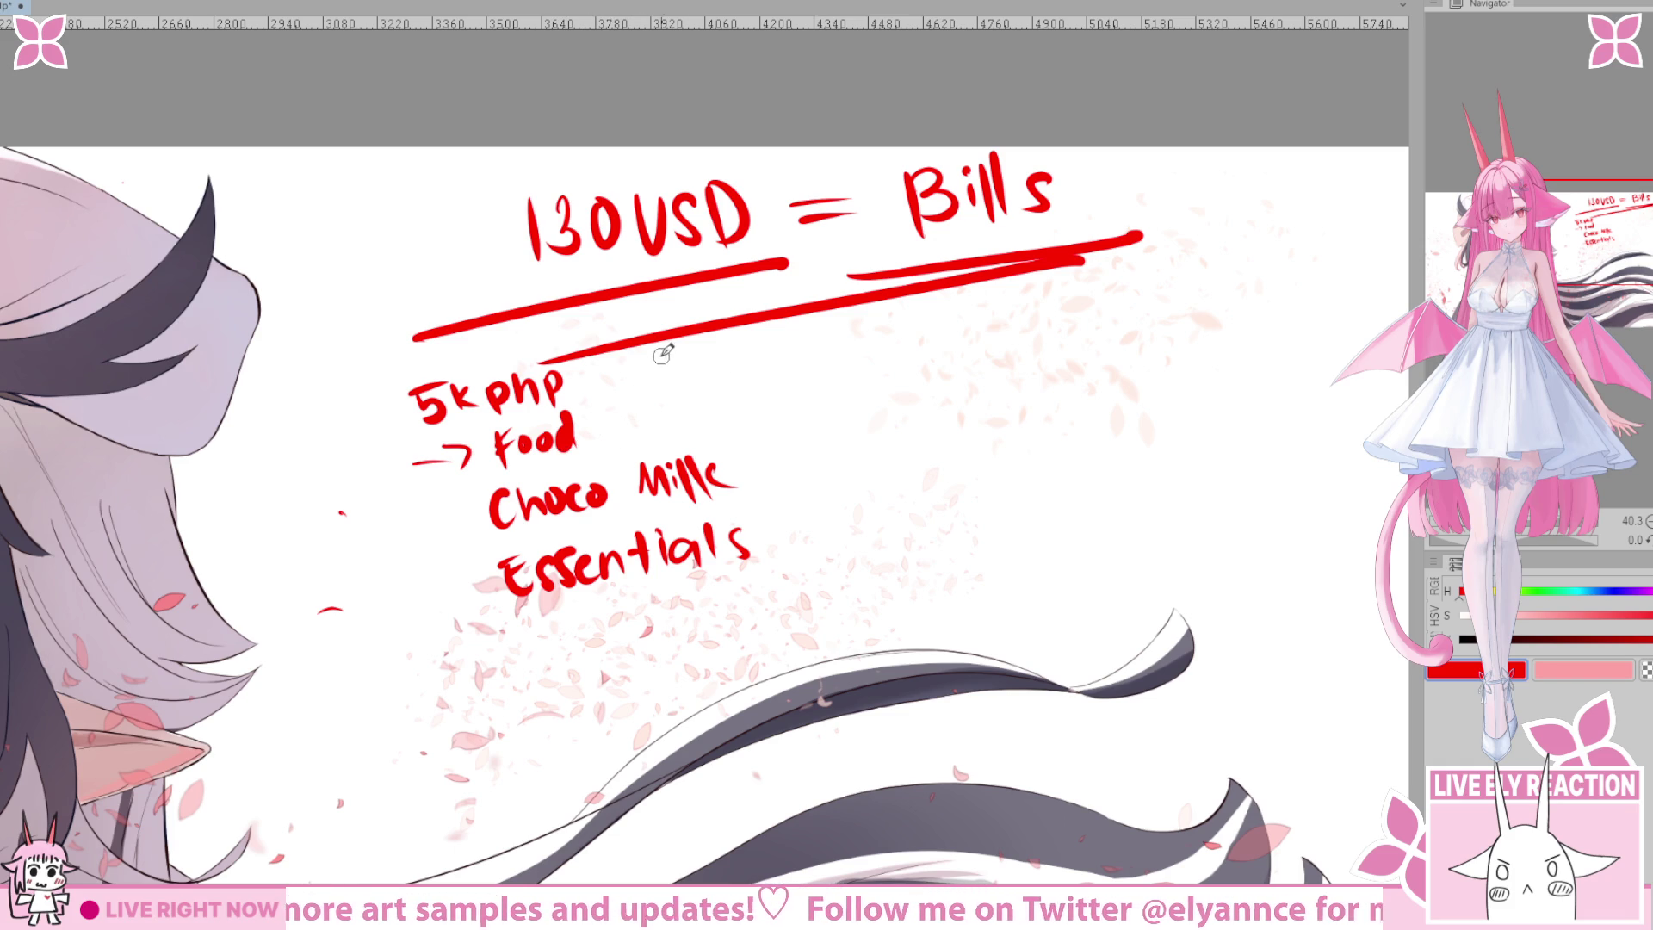
Write and underline '12pm' beside 5kphp, then undo it.
mouse_move(637, 360)
left_mouse_down()
mouse_move(665, 372)
mouse_move(728, 343)
left_mouse_up()
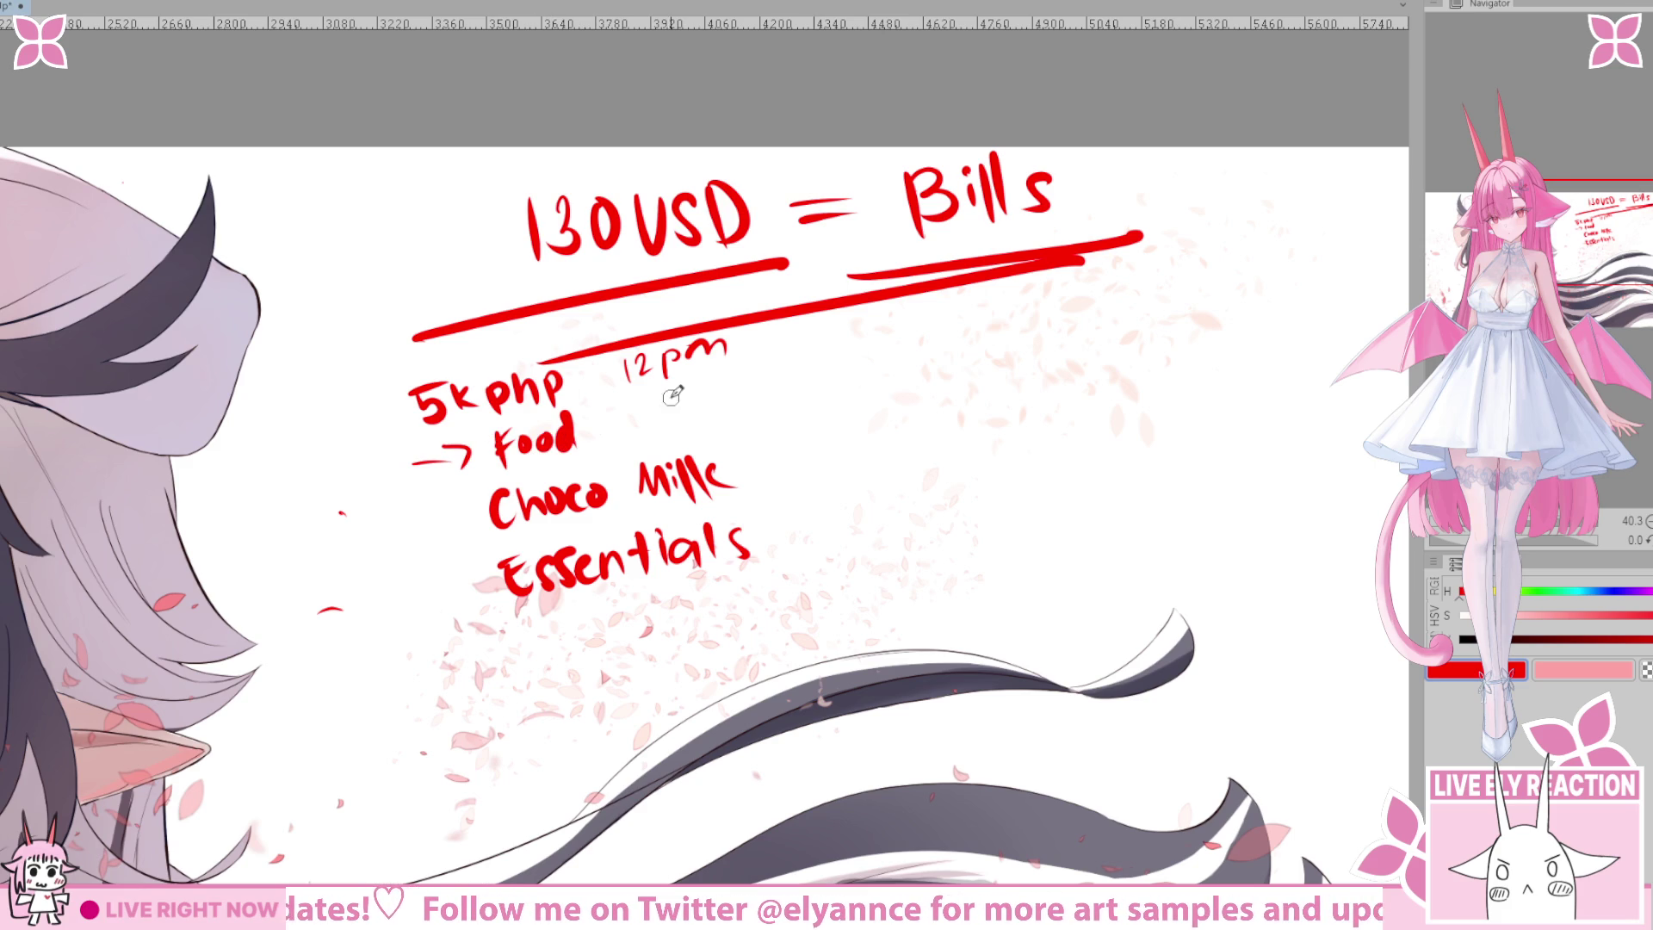
left_click_drag(624, 378, 739, 362)
key("ctrl+z")
key("ctrl+z")
key("ctrl+z")
key("ctrl+z")
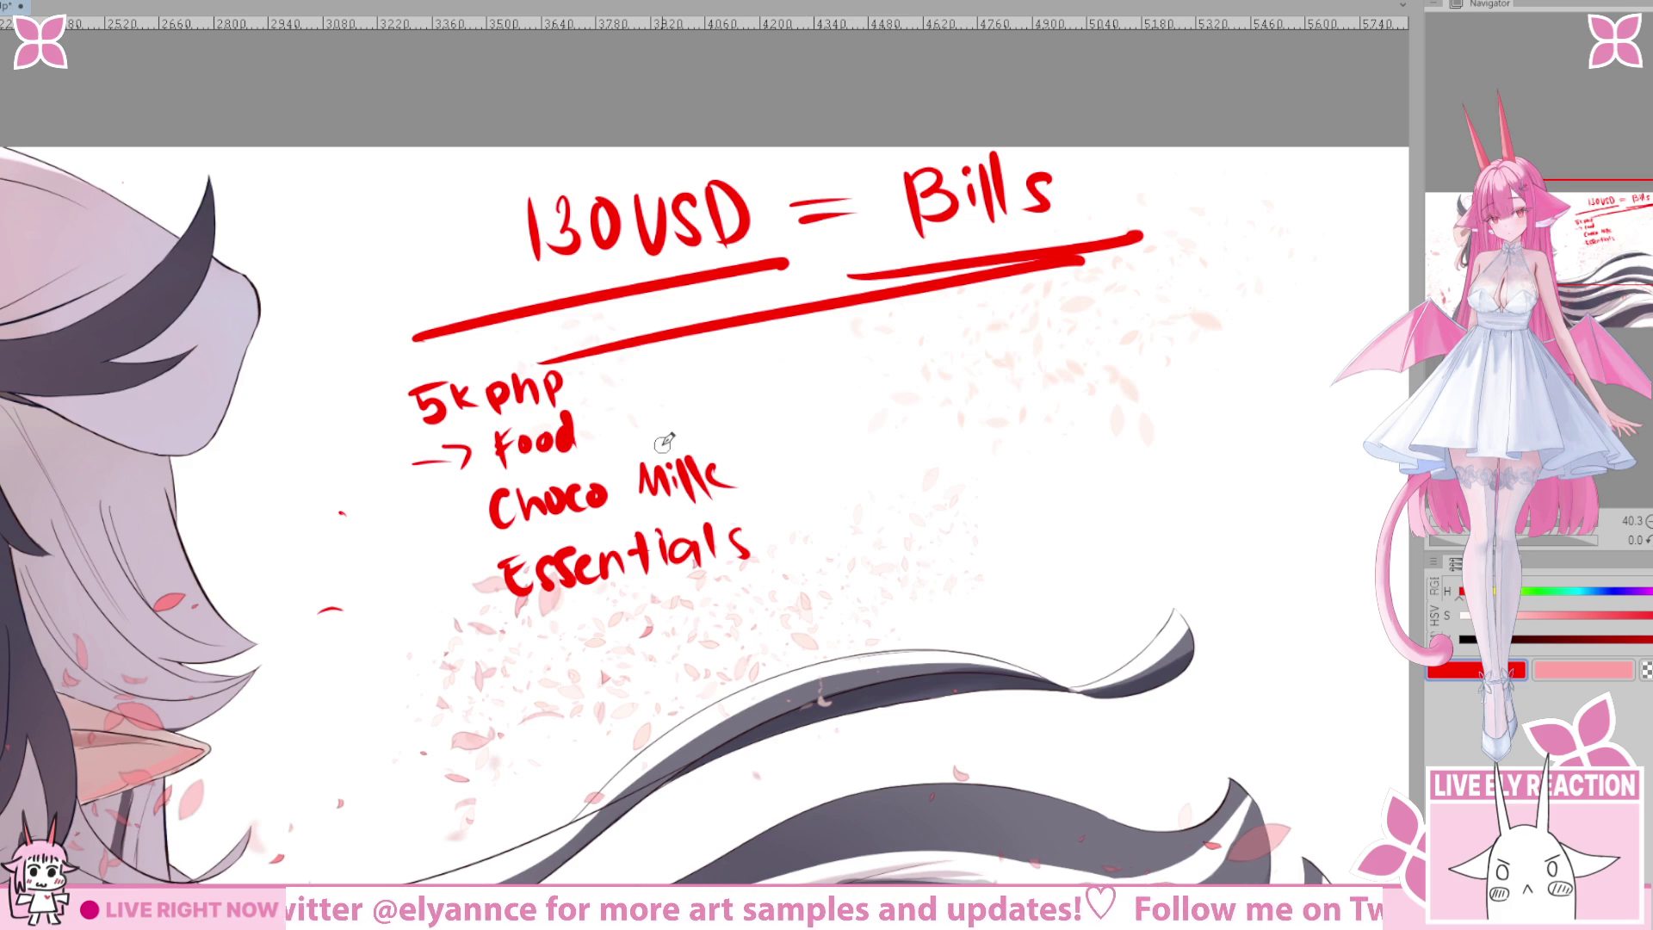
left_click_drag(493, 496, 517, 506)
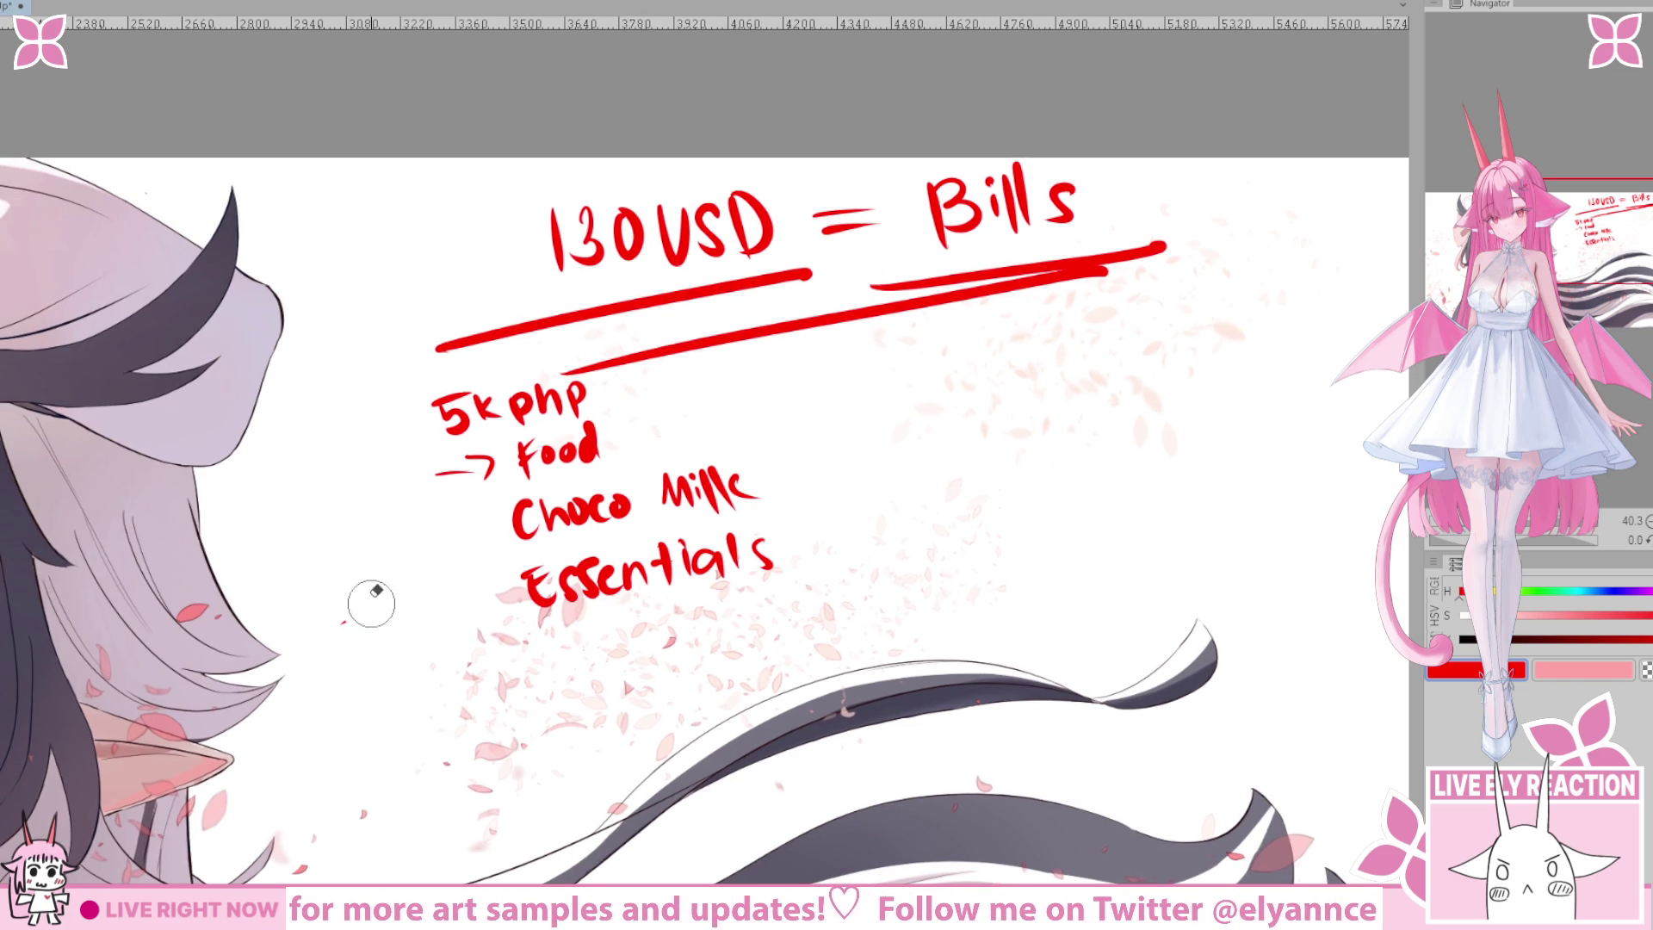
Underline Choco Milk and draw a dash after it for the Breakfast note.
mouse_move(431, 606)
left_mouse_down()
mouse_move(409, 509)
mouse_move(391, 538)
left_mouse_up()
left_click_drag(473, 491, 748, 433)
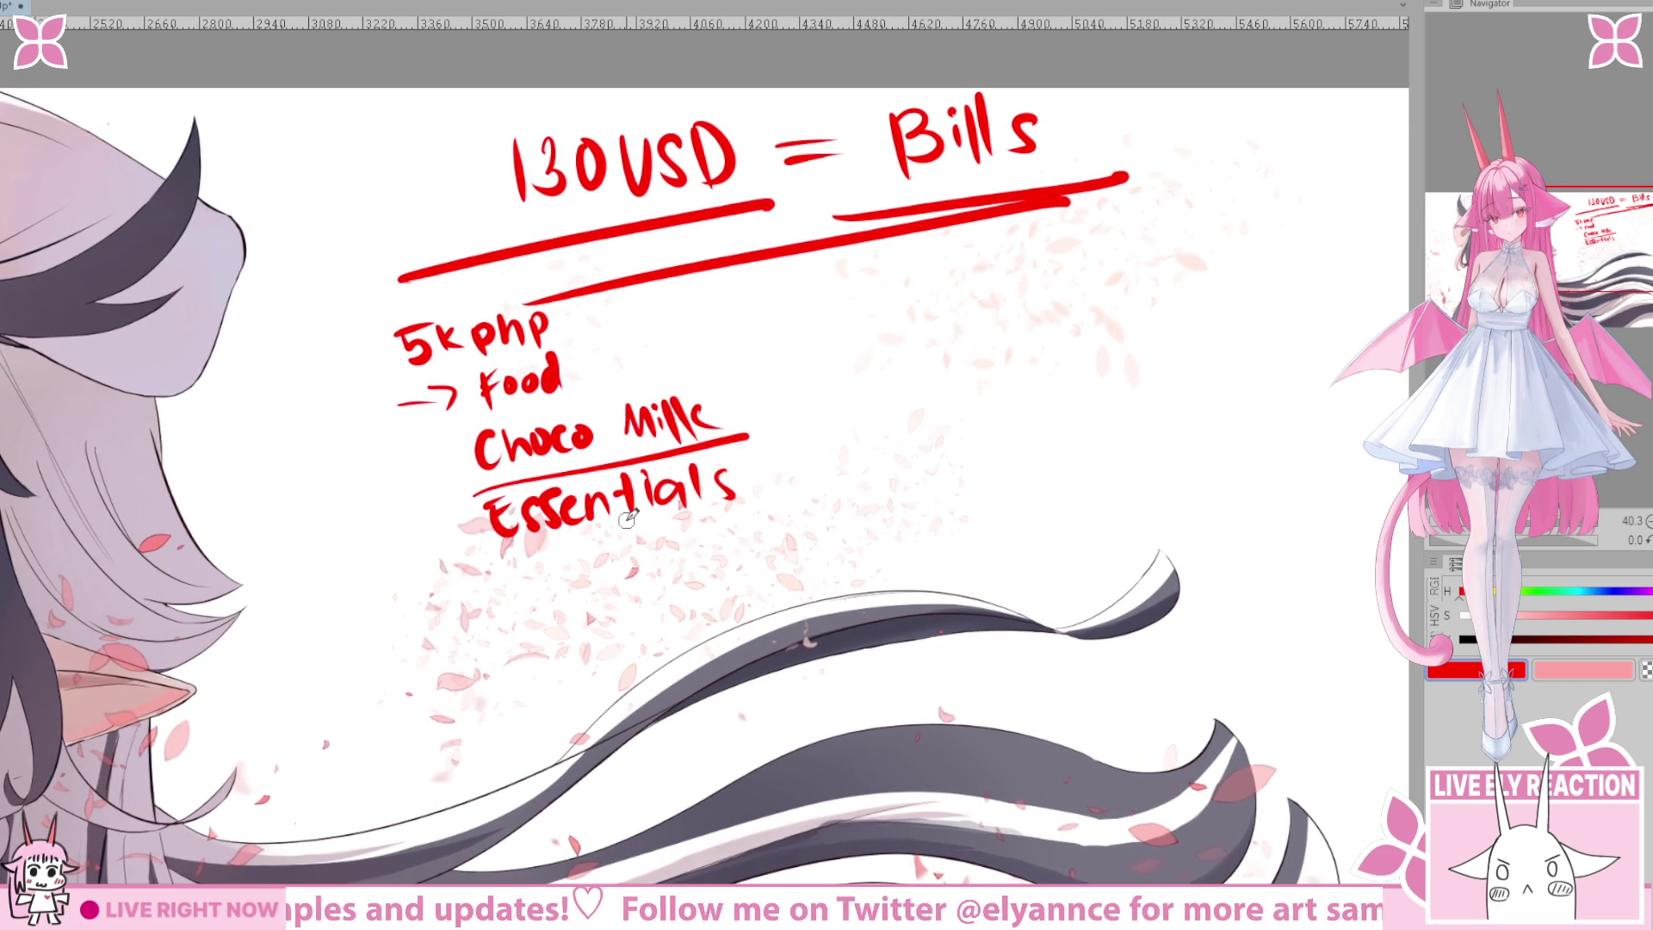
left_click_drag(672, 556, 677, 596)
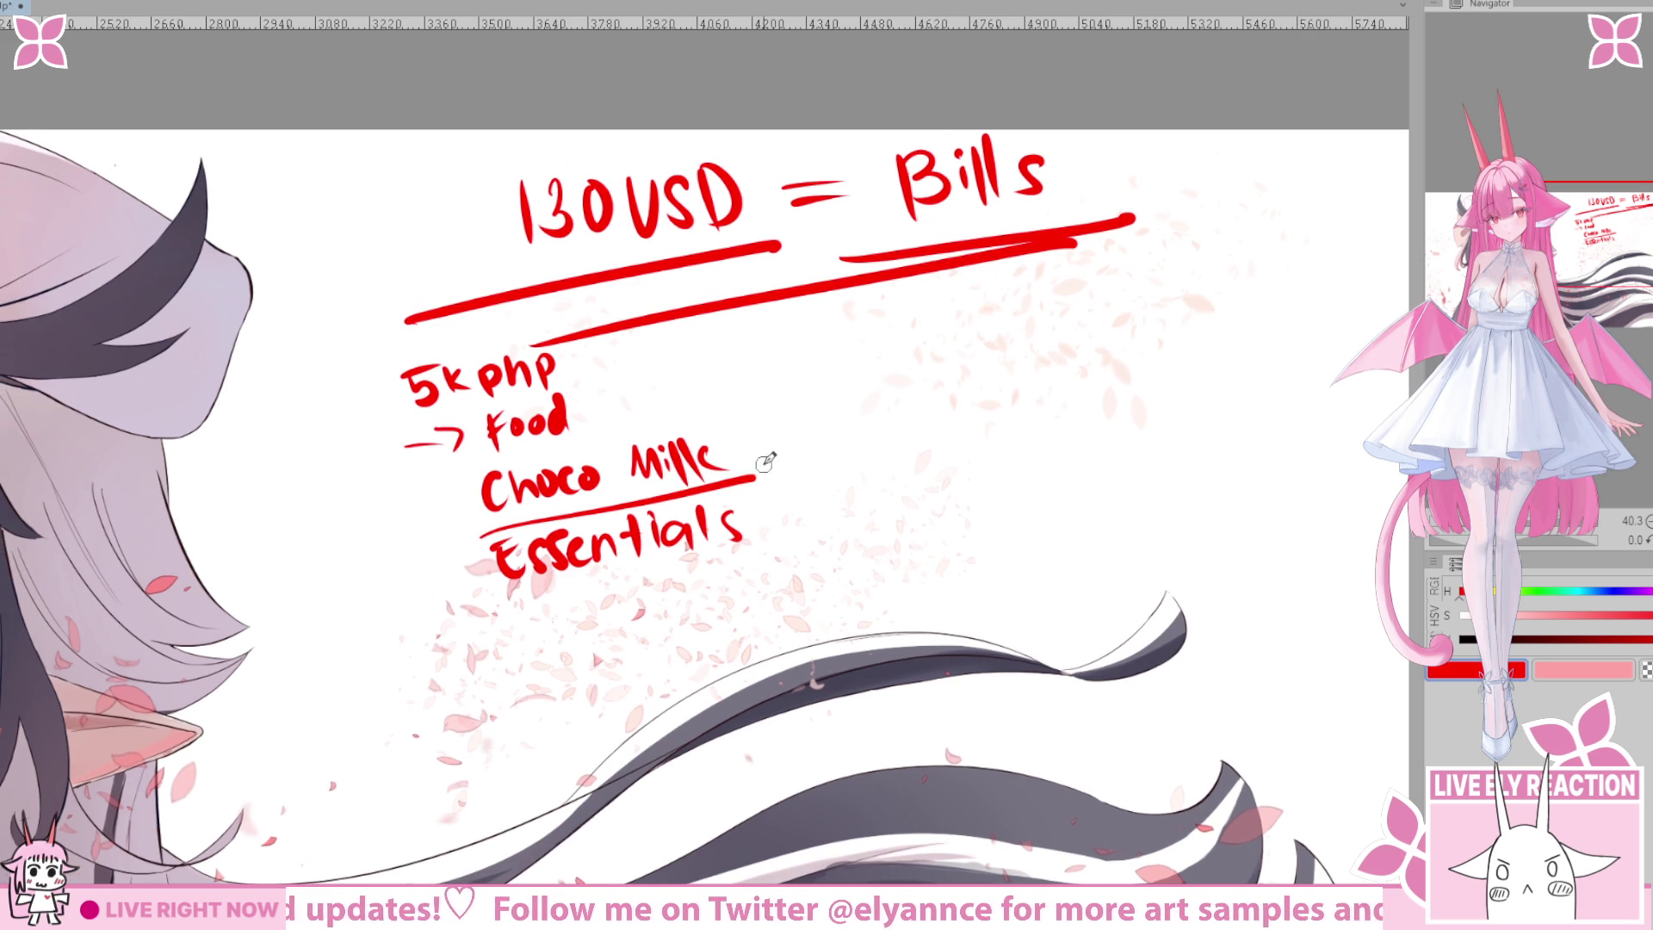
mouse_move(694, 512)
left_mouse_down()
mouse_move(775, 482)
mouse_move(677, 476)
left_mouse_up()
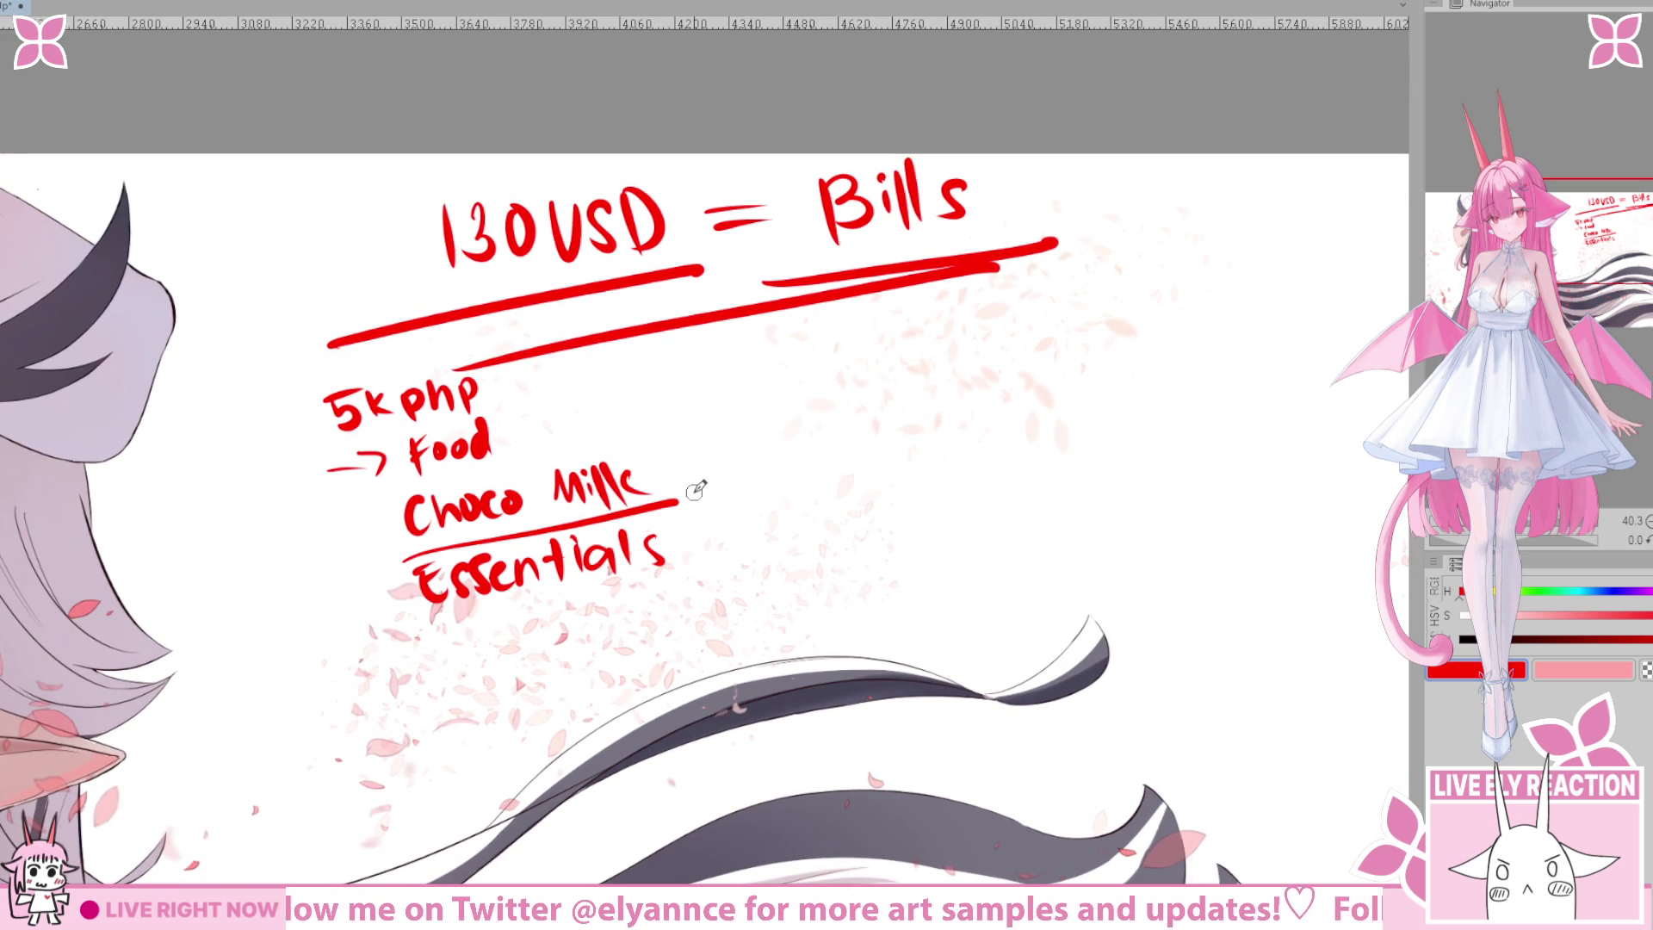
mouse_move(675, 469)
left_mouse_down()
mouse_move(727, 476)
mouse_move(766, 445)
mouse_move(805, 448)
mouse_move(831, 417)
mouse_move(914, 418)
mouse_move(938, 396)
mouse_move(942, 426)
left_mouse_up()
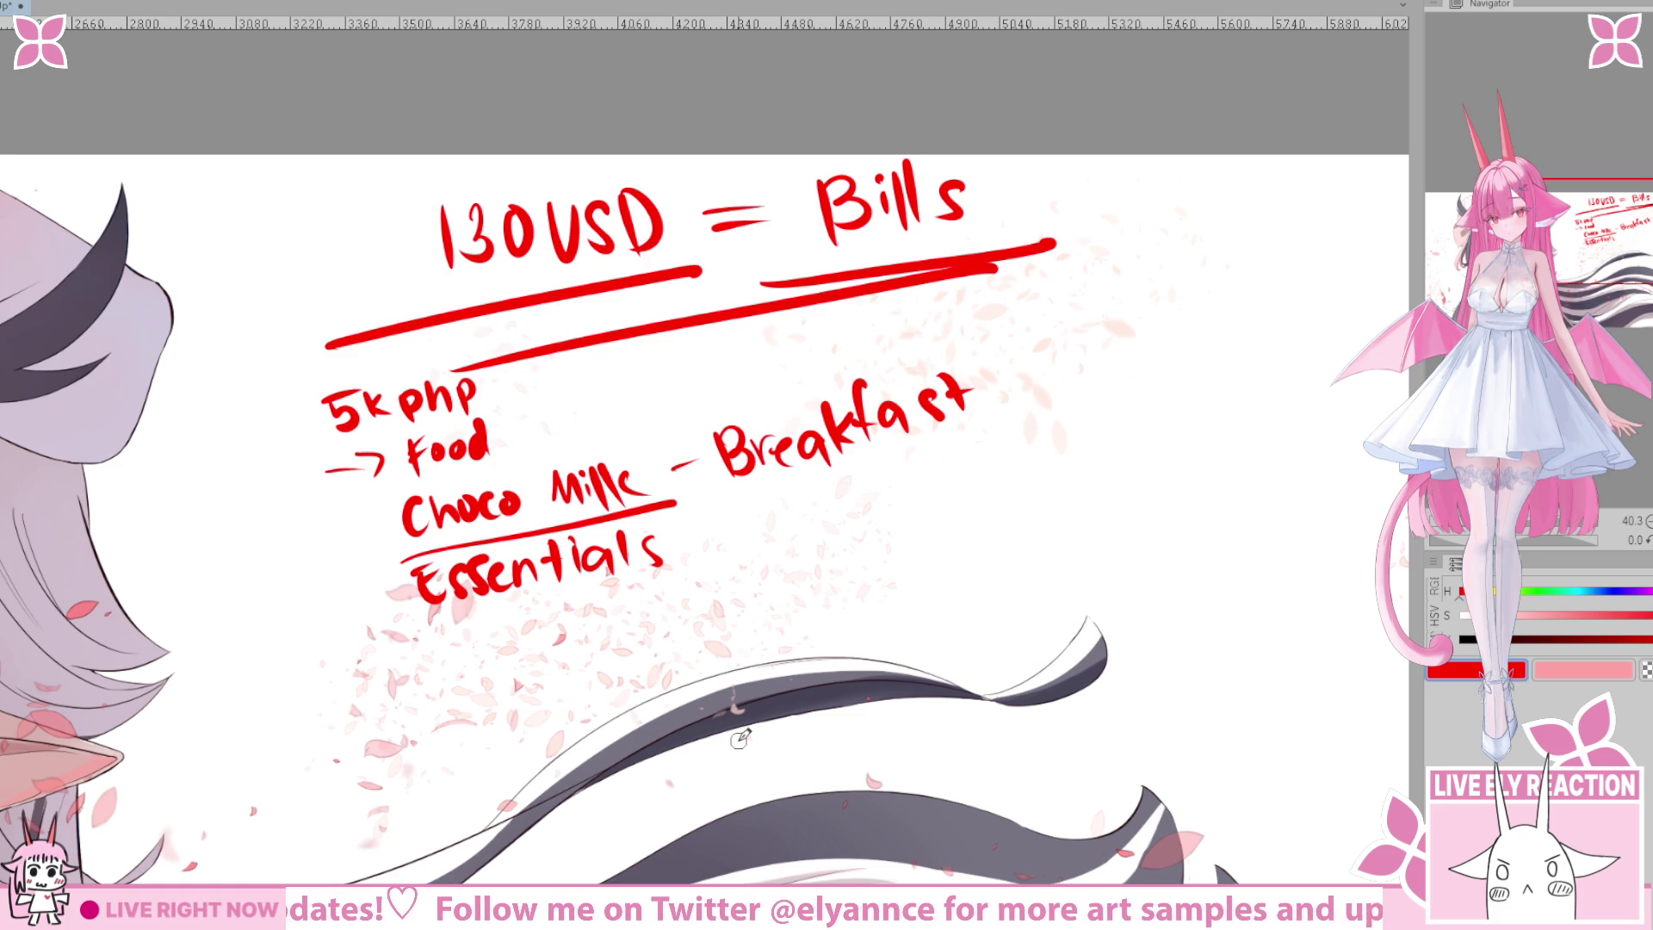
Try underlining Breakfast, then undo those strokes.
scroll(829, 654, "up", 2)
scroll(829, 654, "right", 2)
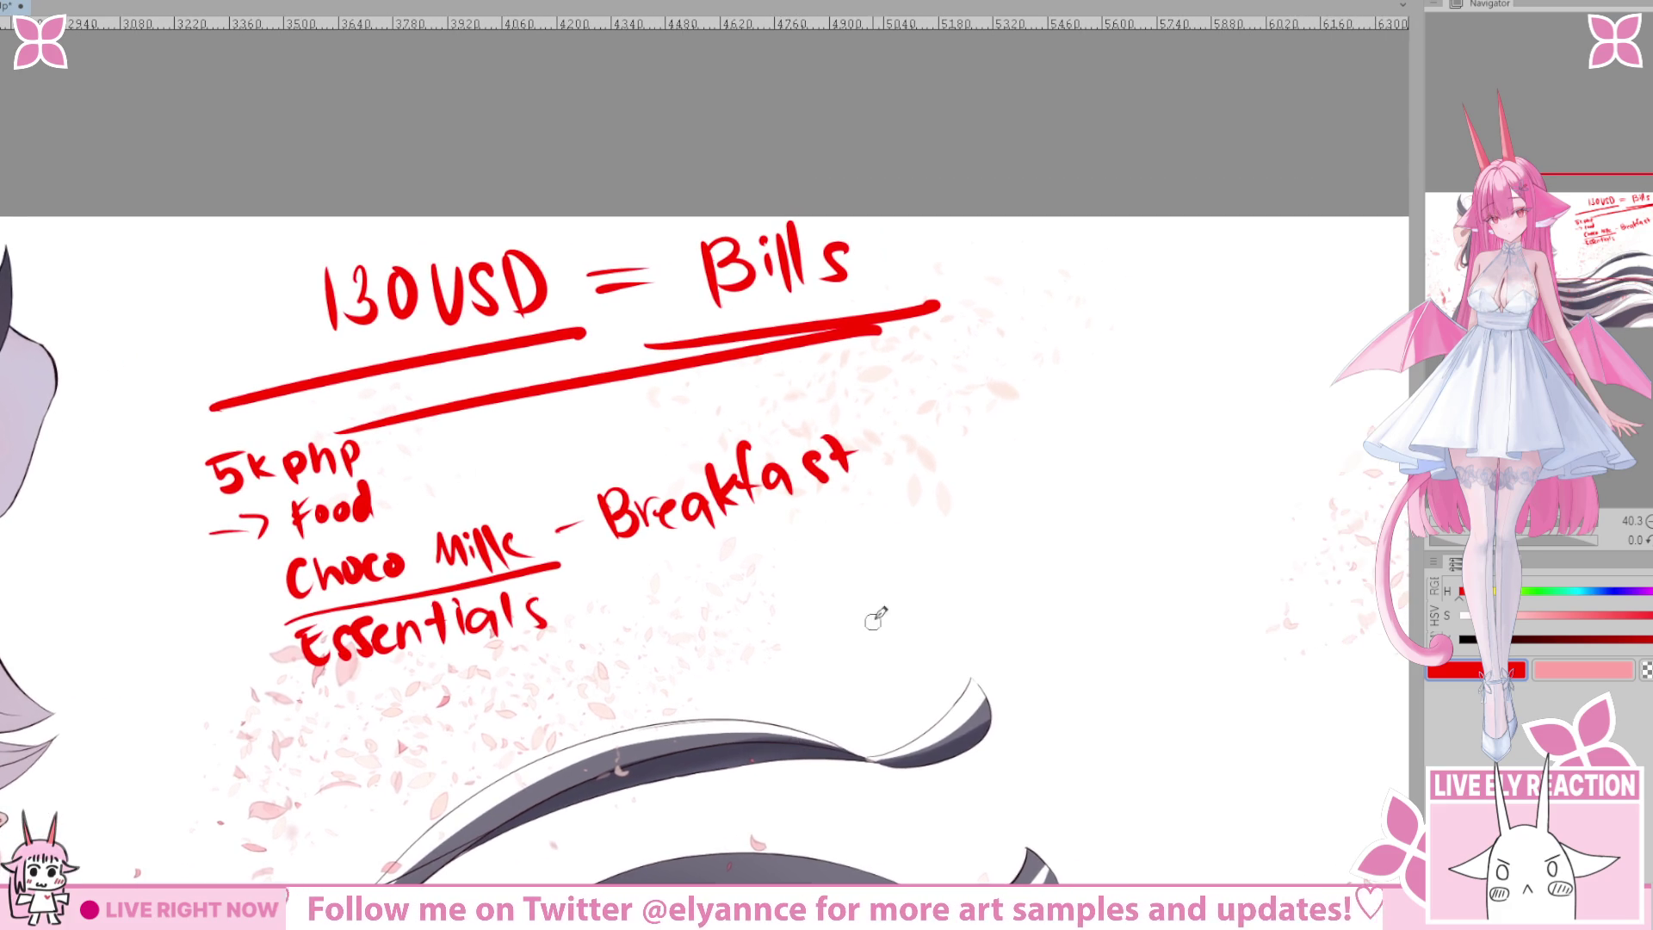
left_click_drag(592, 580, 848, 533)
key("ctrl+z")
key("ctrl+z")
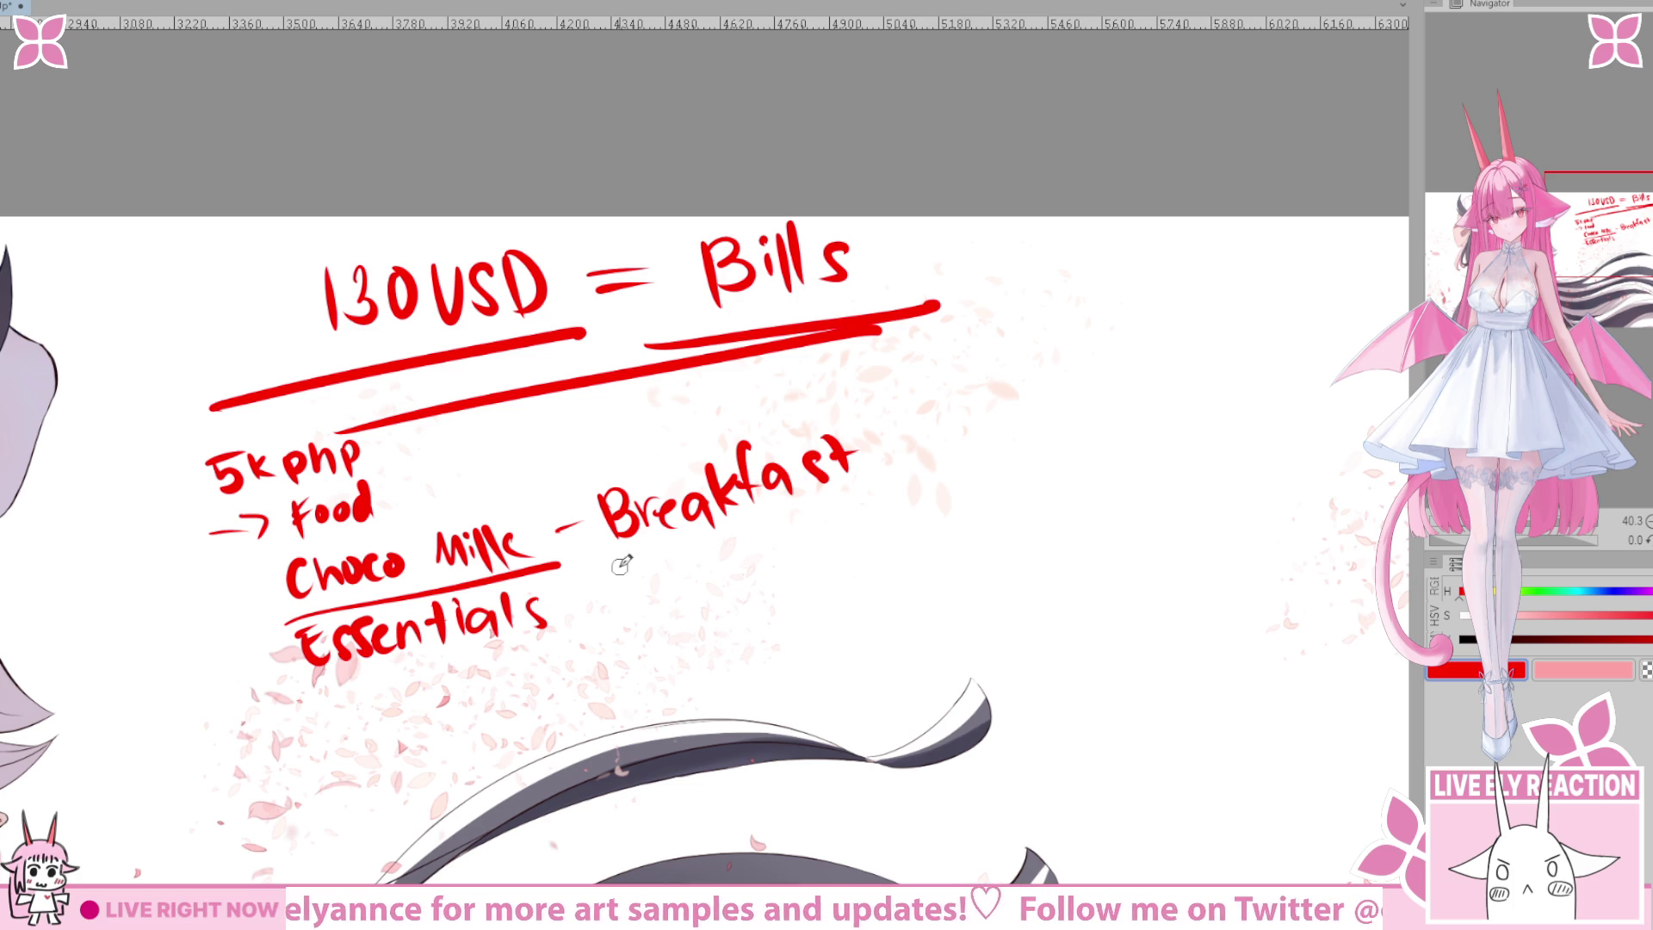
left_click_drag(608, 575, 871, 497)
mouse_move(613, 593)
left_mouse_down()
mouse_move(906, 501)
mouse_move(861, 375)
mouse_move(654, 523)
left_mouse_up()
key("ctrl+z")
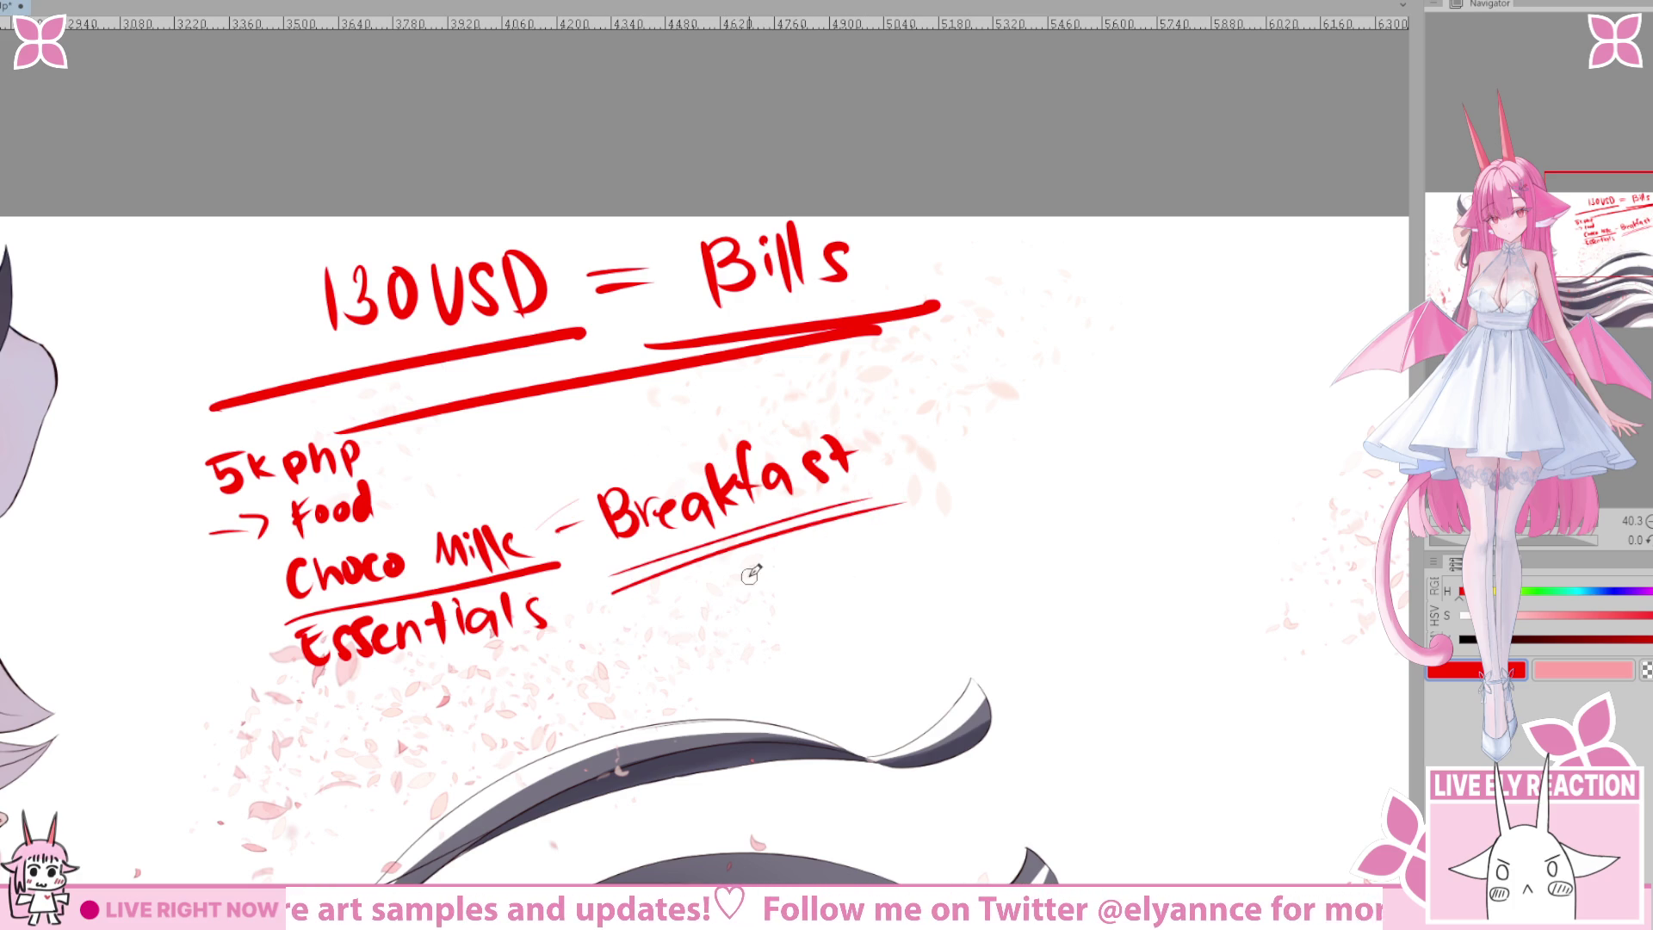
key("ctrl+z")
key("ctrl+z")
Try an arrow beside Choco Milk, then undo it.
scroll(694, 571, "right", 5)
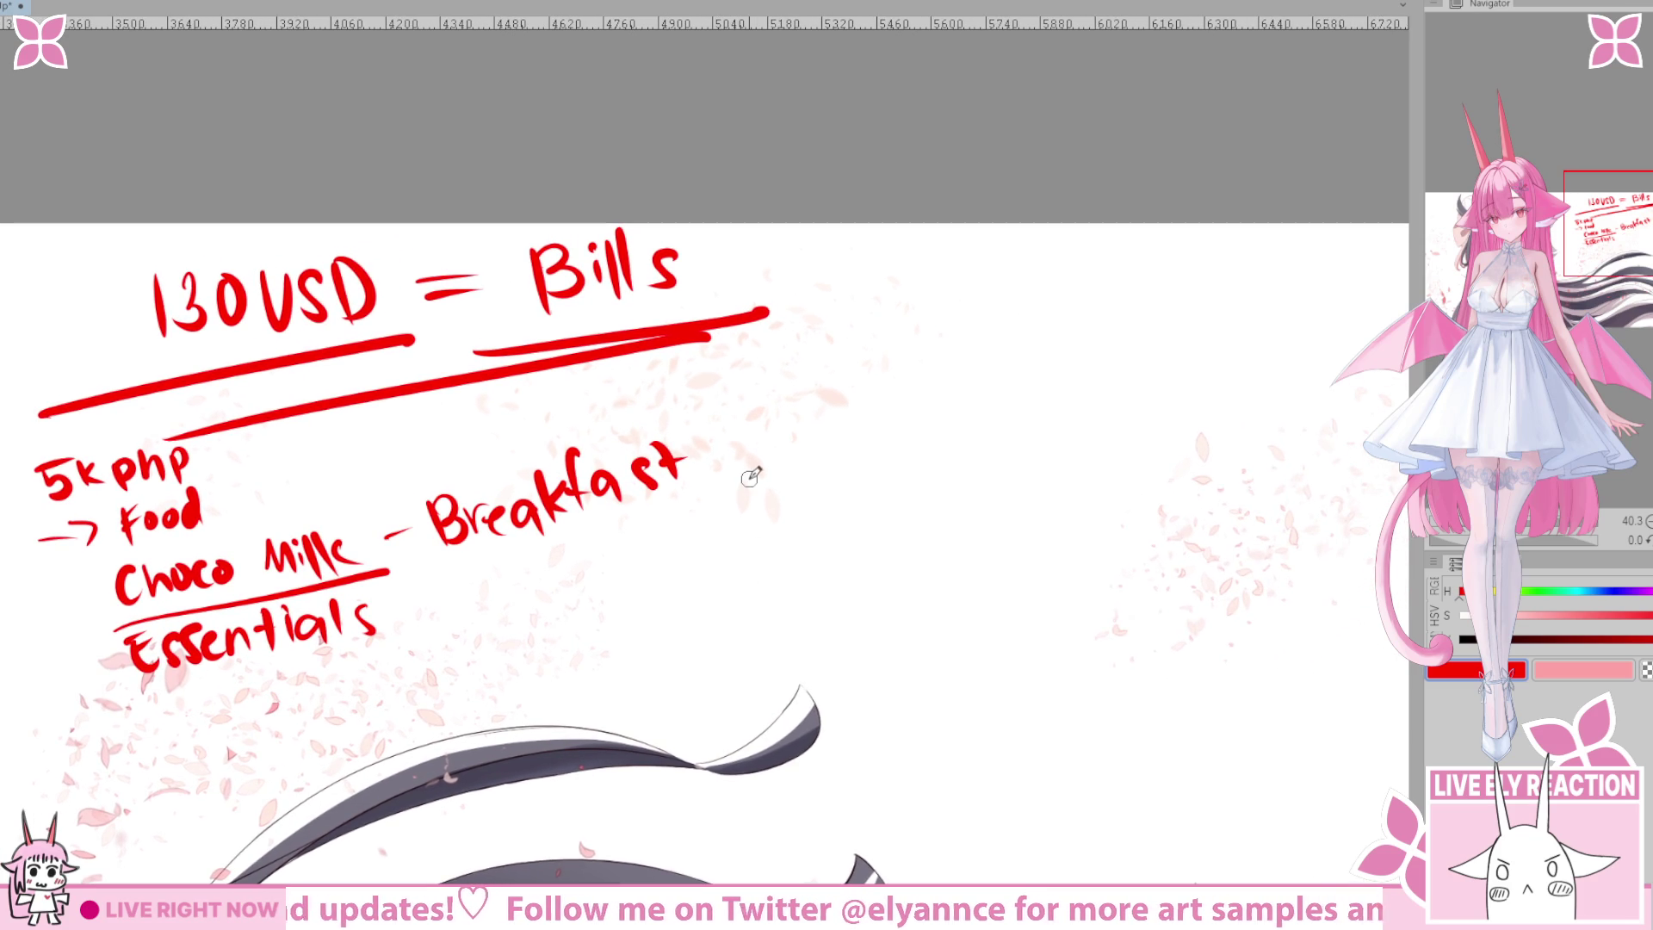
scroll(362, 573, "left", 8)
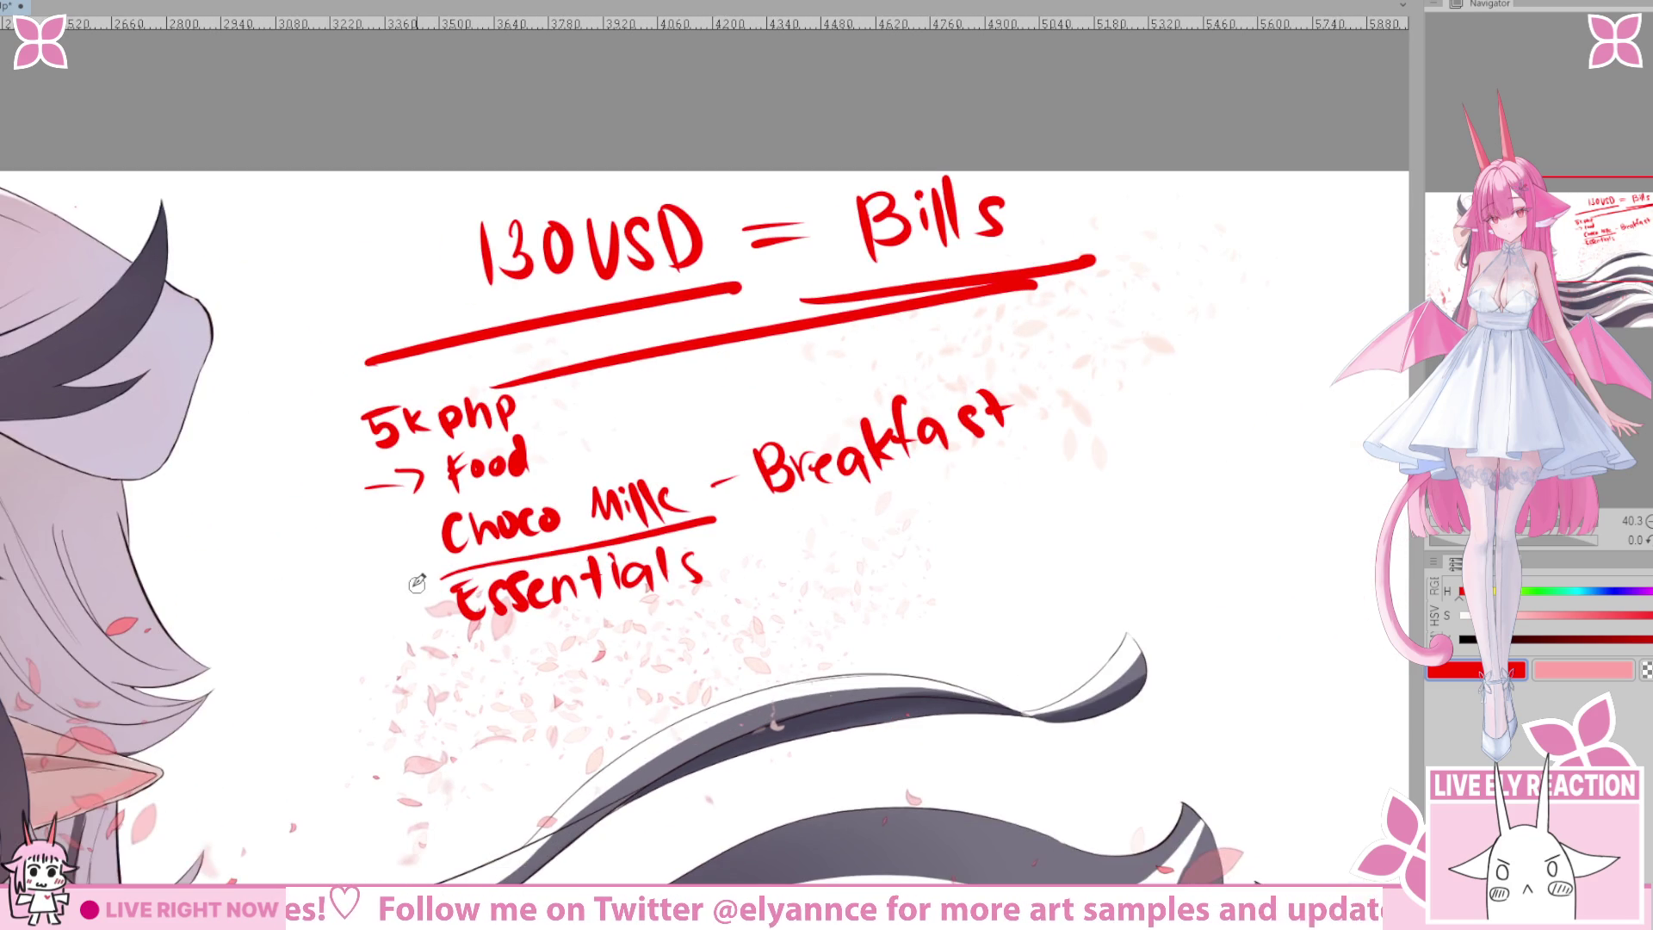
scroll(508, 585, "left", 1)
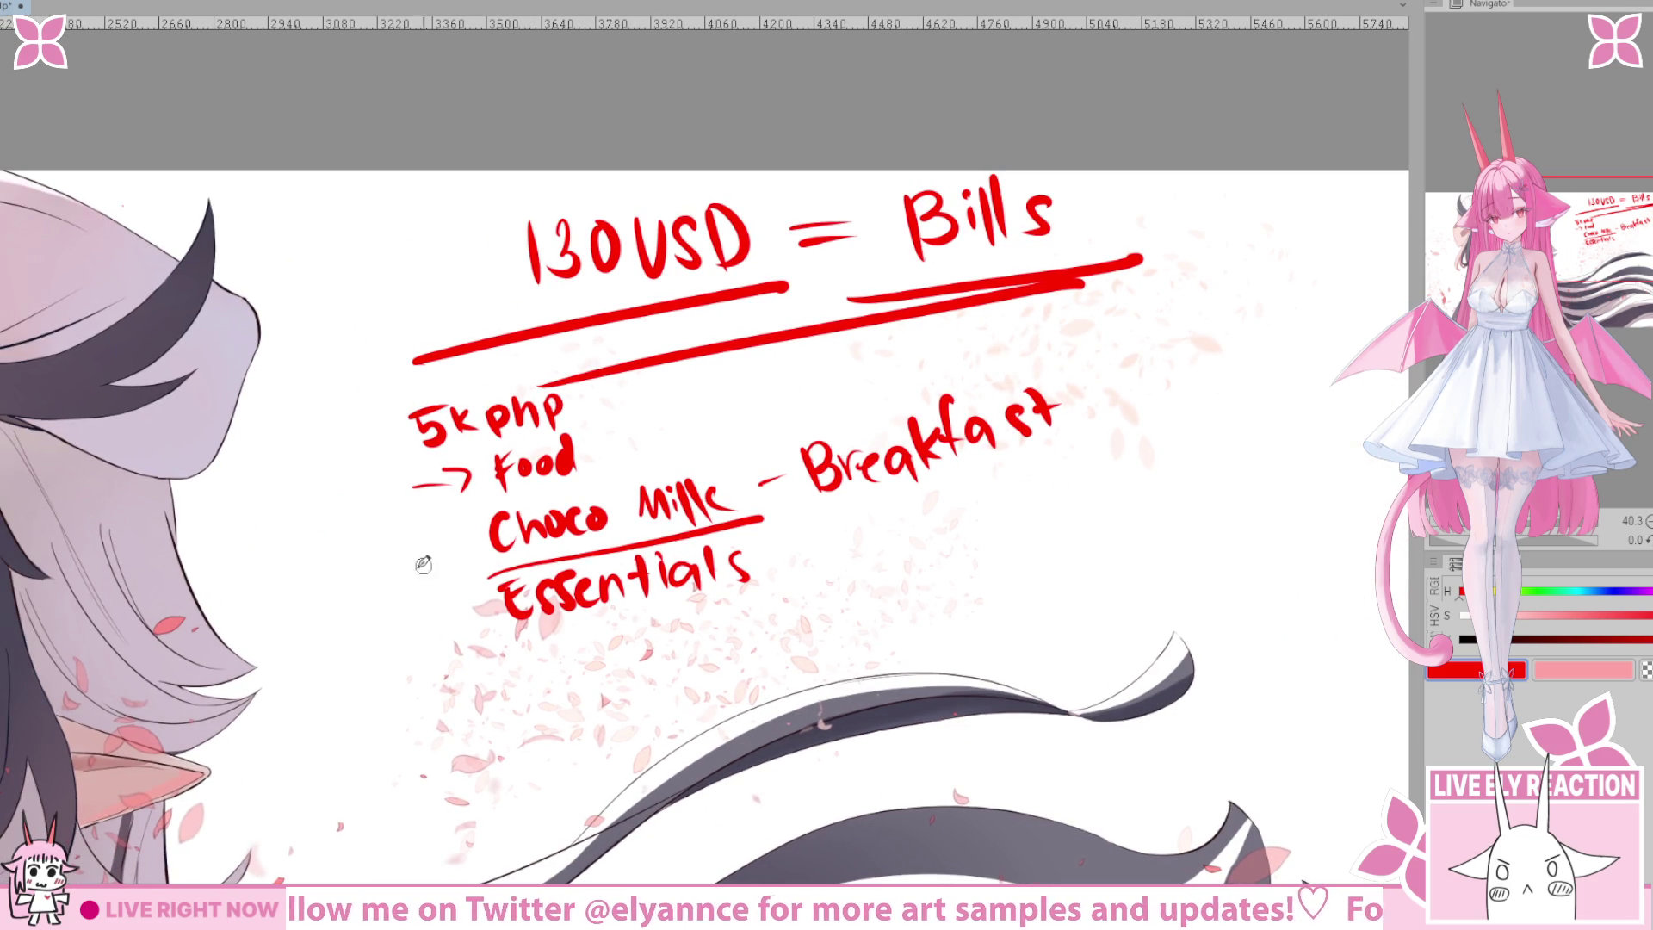
mouse_move(402, 562)
left_mouse_down()
mouse_move(484, 537)
mouse_move(462, 576)
left_mouse_up()
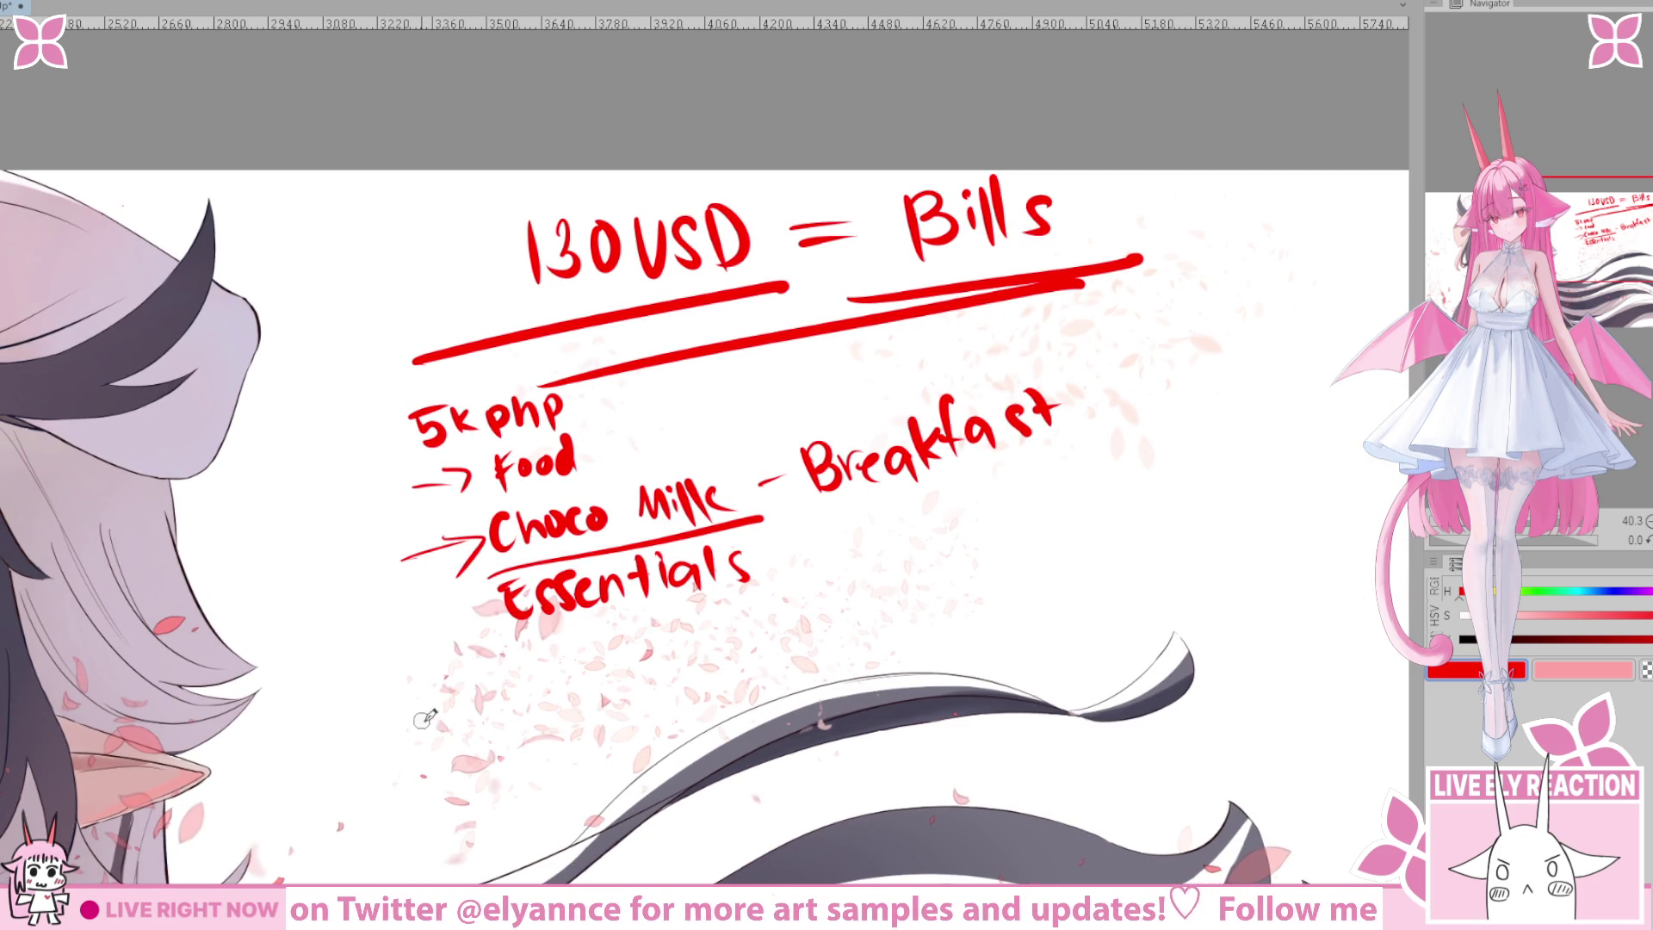
scroll(500, 603, "right", 3)
key("ctrl+z")
key("ctrl+z")
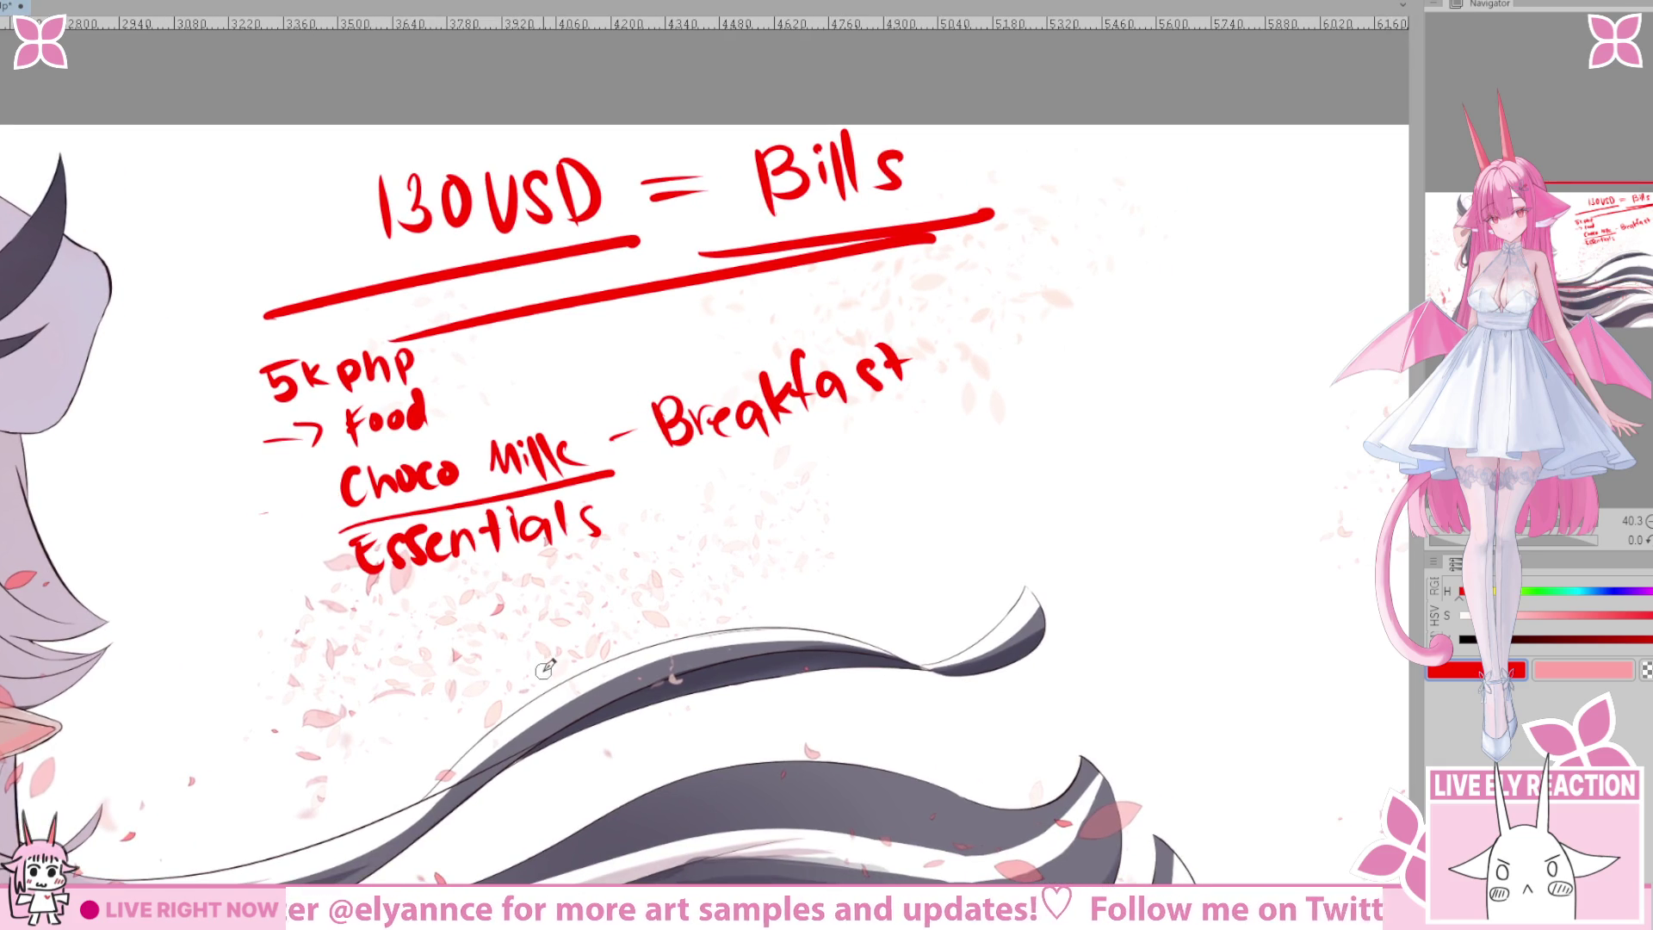
scroll(445, 630, "left", 3)
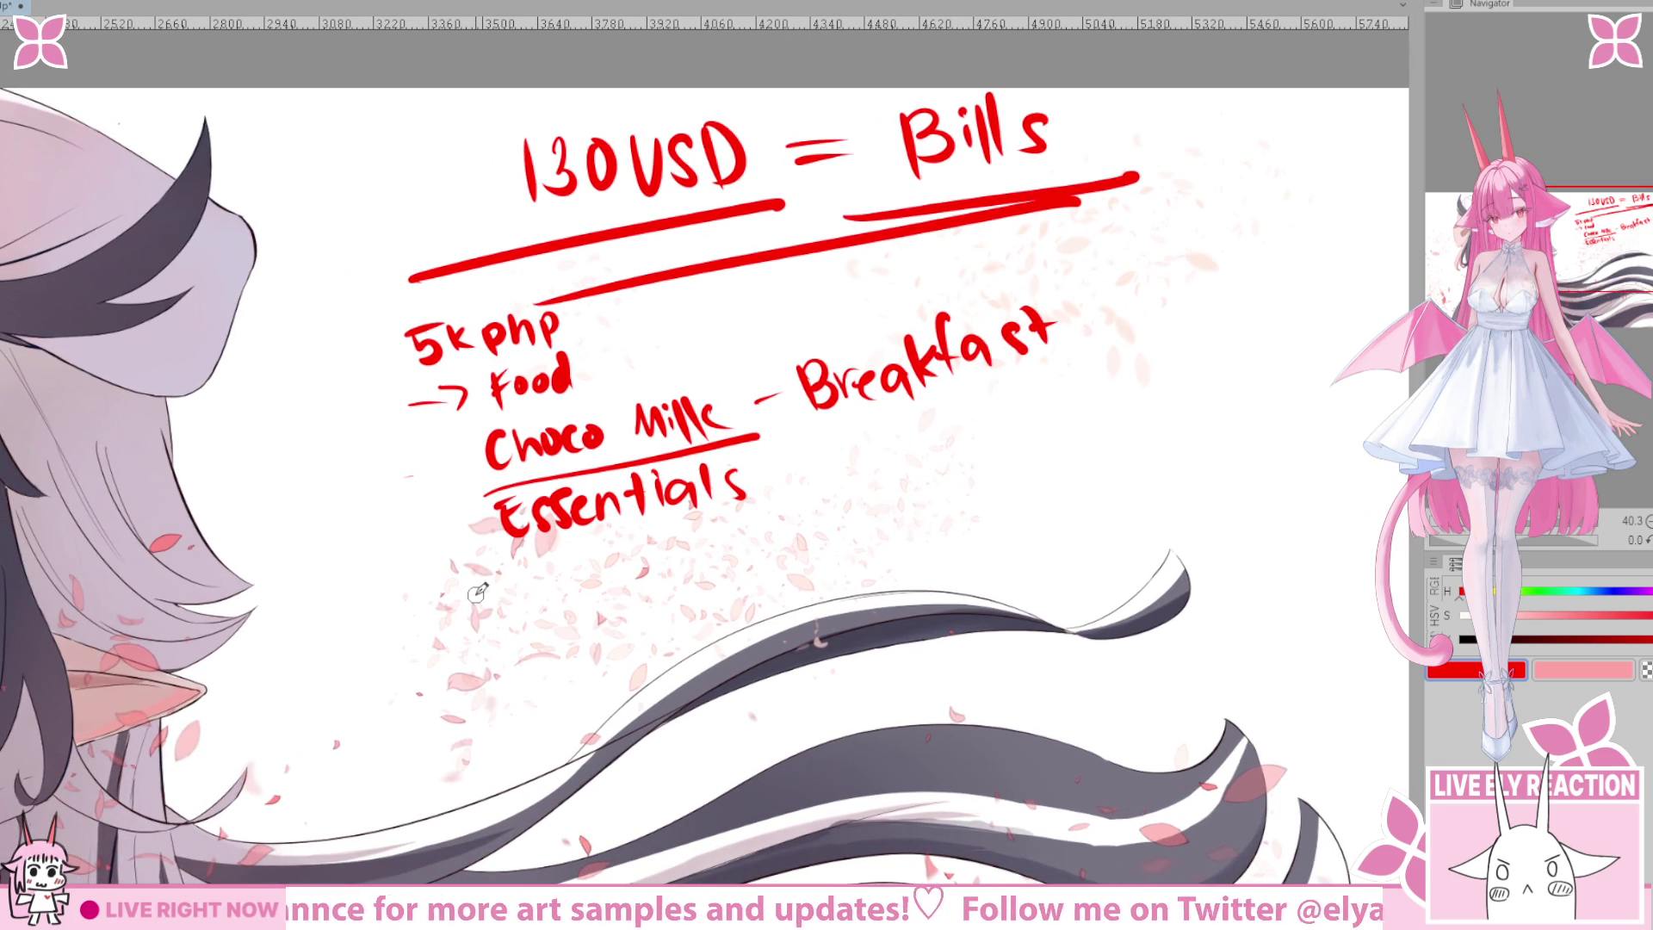
scroll(475, 595, "right", 3)
scroll(476, 594, "up", 1)
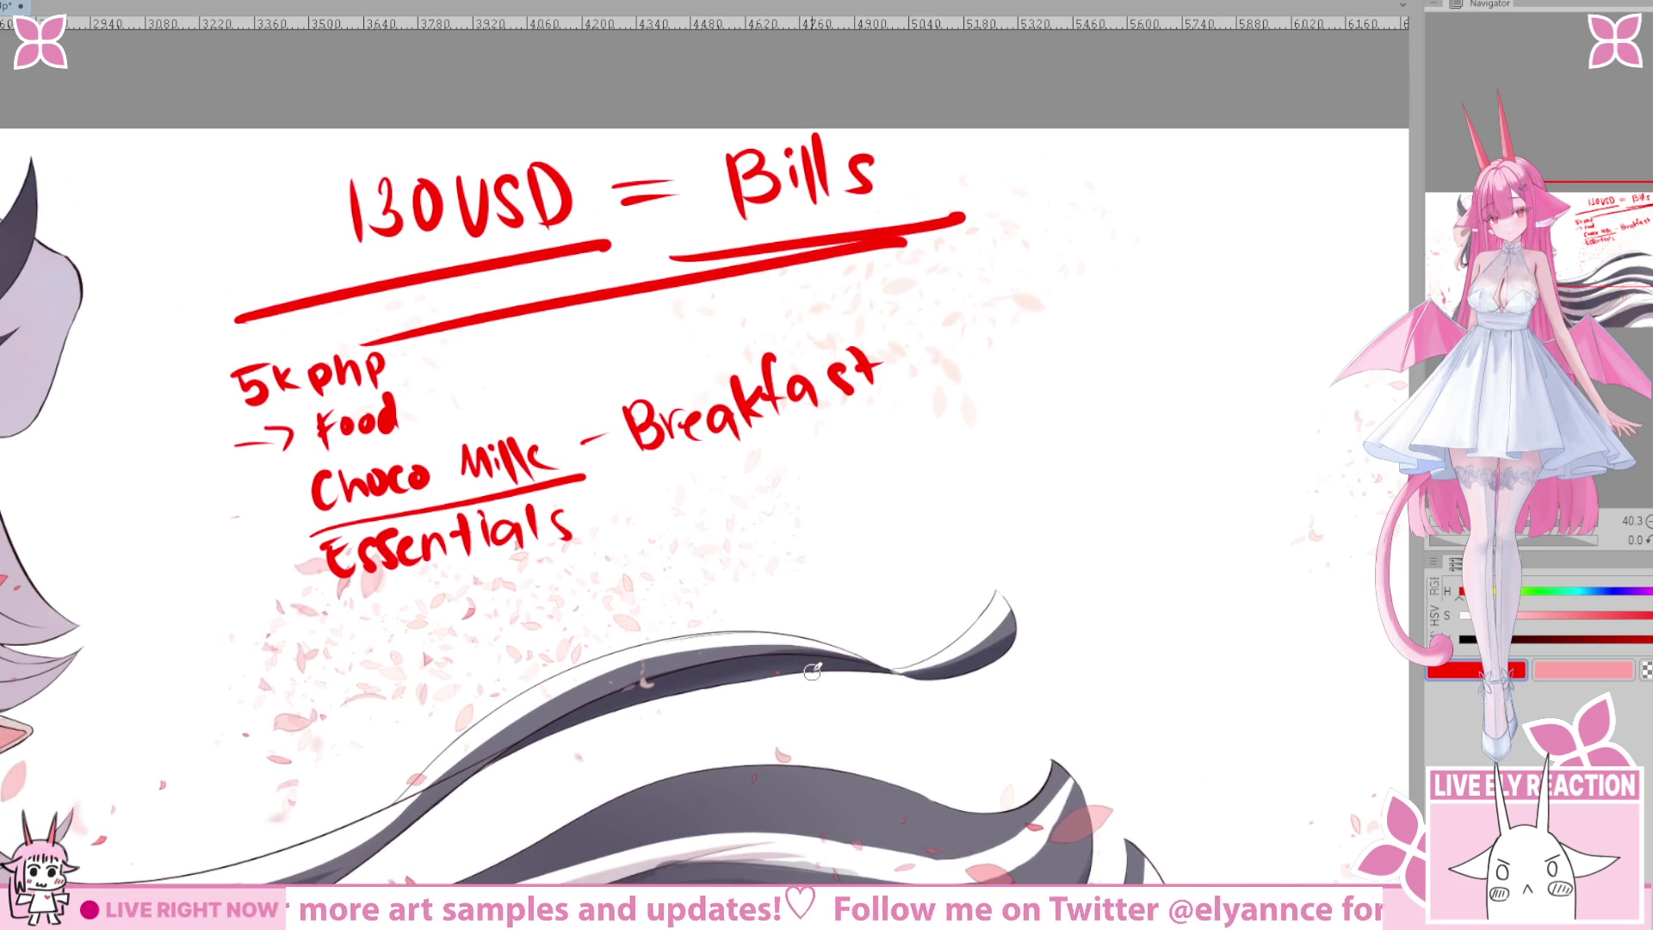
scroll(811, 672, "right", 3)
scroll(811, 671, "up", 1)
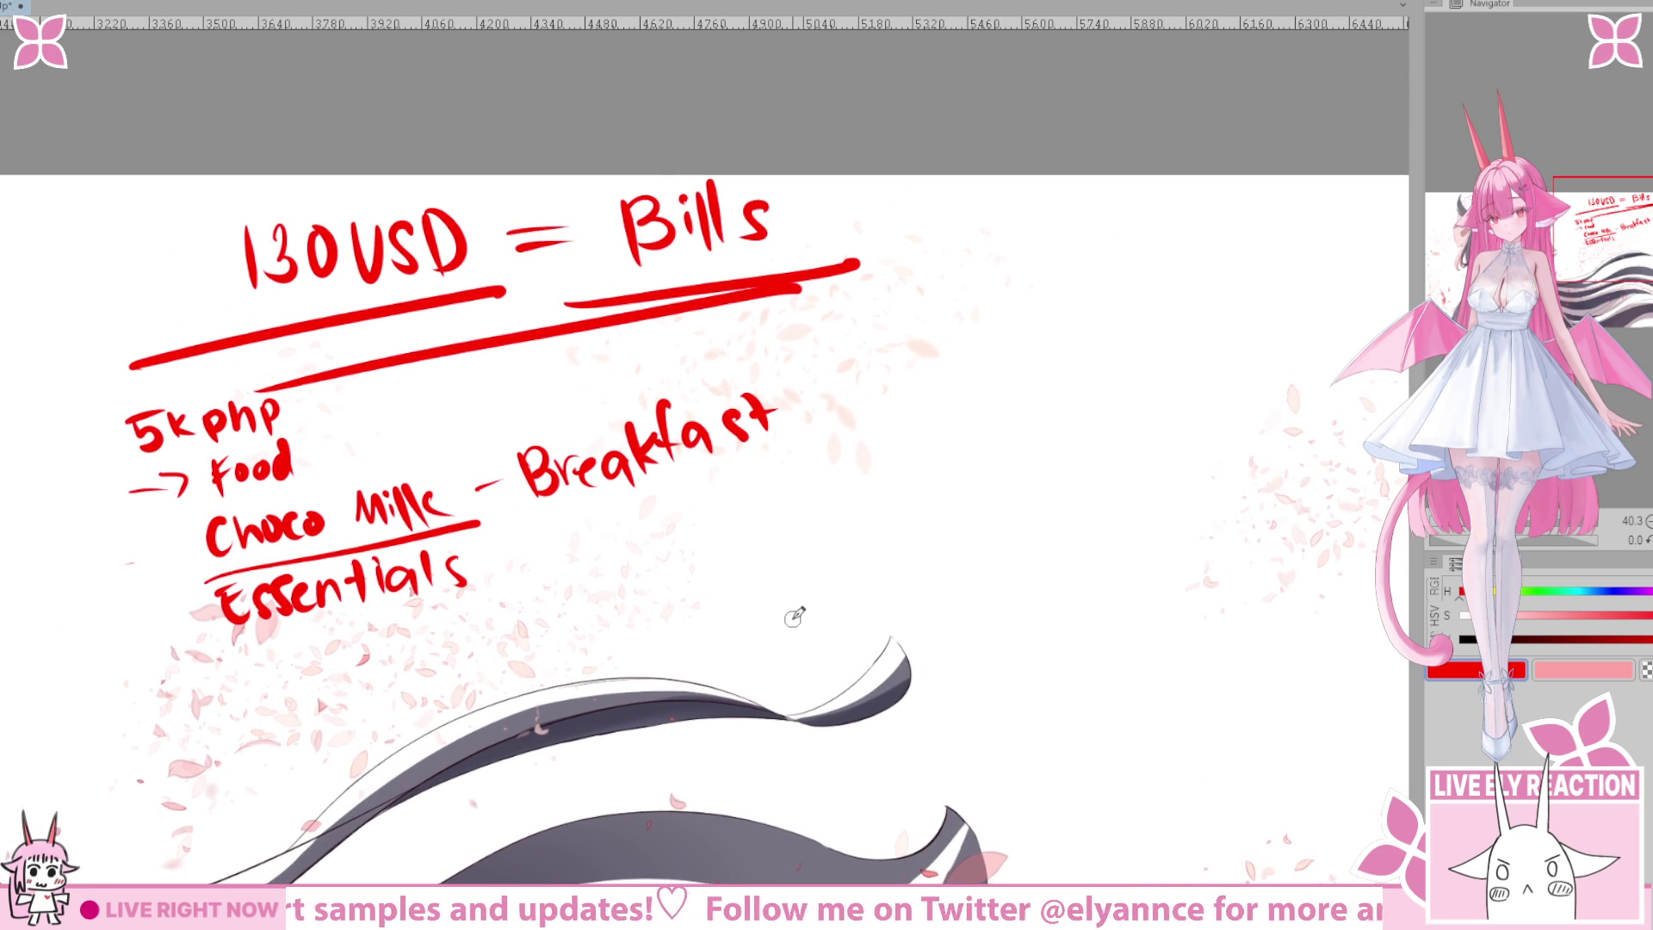
scroll(792, 619, "right", 3)
scroll(792, 619, "up", 1)
Draw a plus sign after Breakfast and underline the word.
mouse_move(721, 424)
left_mouse_down()
mouse_move(715, 454)
mouse_move(734, 437)
left_mouse_up()
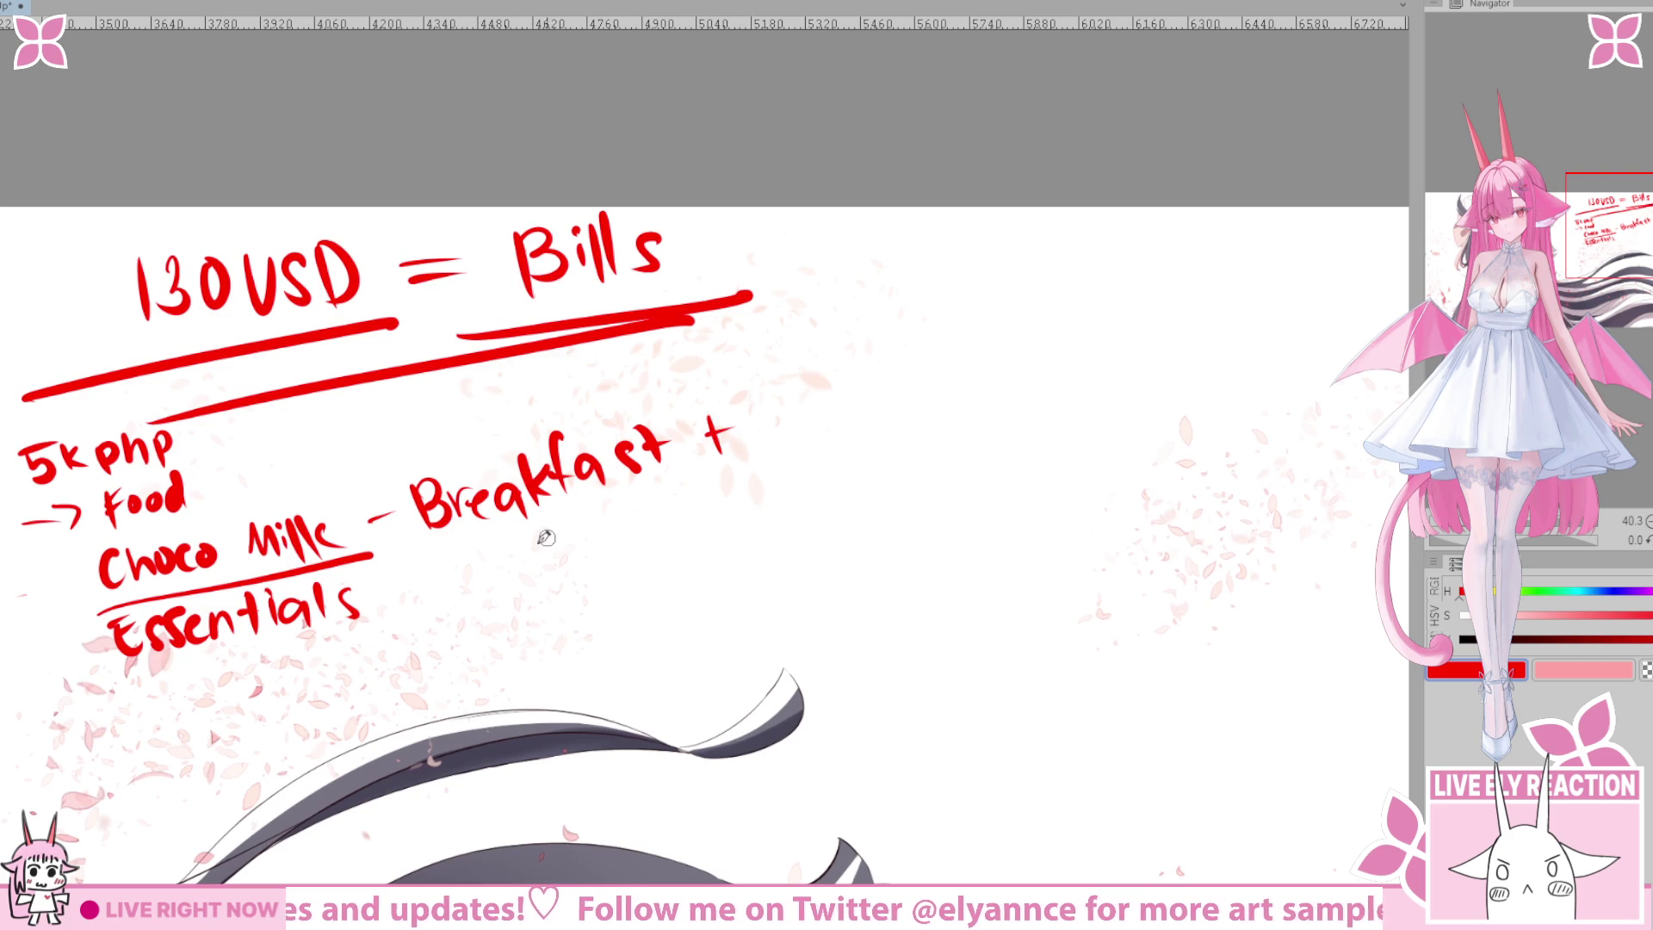
left_click_drag(433, 558, 648, 484)
scroll(771, 362, "right", 1)
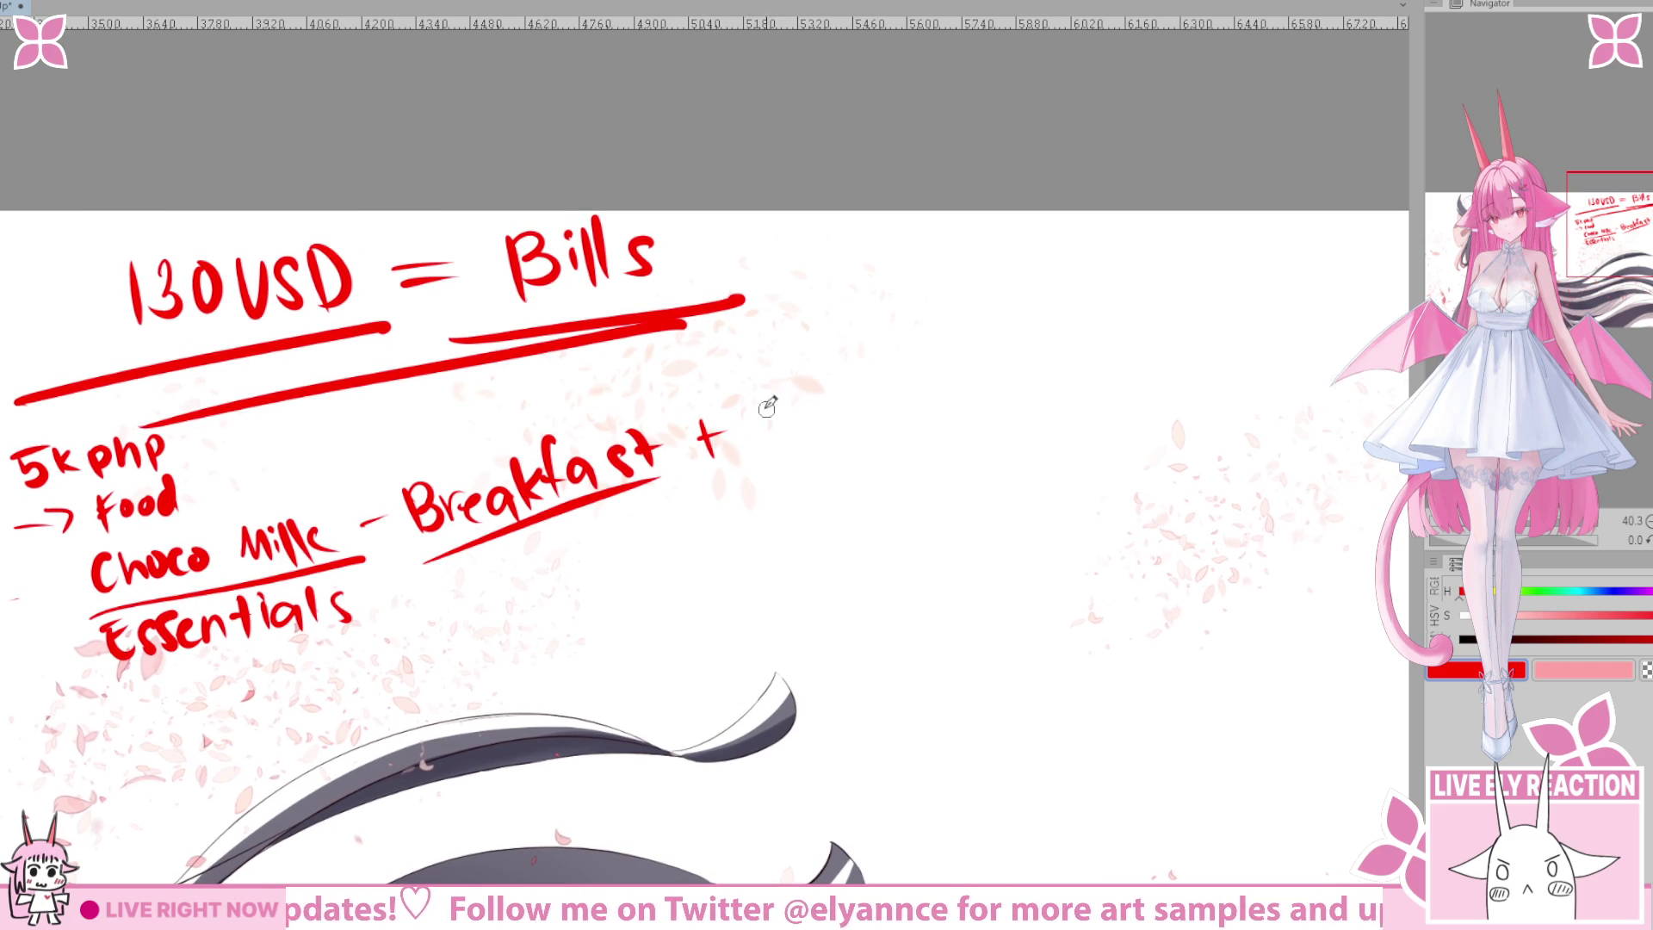
scroll(753, 405, "right", 2)
mouse_move(754, 406)
left_mouse_down()
mouse_move(724, 390)
mouse_move(731, 413)
mouse_move(801, 361)
mouse_move(925, 366)
left_mouse_up()
Complete 'Noontime / nightly' after Breakfast, undoing one mistaken letter.
mouse_move(901, 454)
left_mouse_down()
mouse_move(764, 417)
mouse_move(732, 480)
left_mouse_up()
mouse_move(815, 404)
left_mouse_down()
mouse_move(820, 444)
mouse_move(830, 431)
mouse_move(805, 444)
mouse_move(830, 443)
left_mouse_up()
key("ctrl+z")
key("ctrl+z")
key("ctrl+z")
mouse_move(838, 407)
left_mouse_down()
mouse_move(836, 441)
mouse_move(864, 461)
left_mouse_up()
left_click_drag(887, 379, 915, 452)
left_click_drag(908, 426, 943, 415)
left_click_drag(964, 355, 958, 444)
mouse_move(967, 392)
left_mouse_down()
mouse_move(980, 421)
mouse_move(947, 469)
left_mouse_up()
Draw two red underlines under Essentials.
mouse_move(777, 564)
left_mouse_down()
mouse_move(863, 473)
mouse_move(915, 590)
mouse_move(1079, 498)
mouse_move(1113, 498)
left_mouse_up()
left_click_drag(734, 666, 880, 696)
left_click_drag(340, 549, 624, 485)
left_click_drag(353, 578, 627, 512)
Draw arrows before and after Essentials and write 'Skincare' at the arrow's end.
left_click_drag(471, 593, 479, 586)
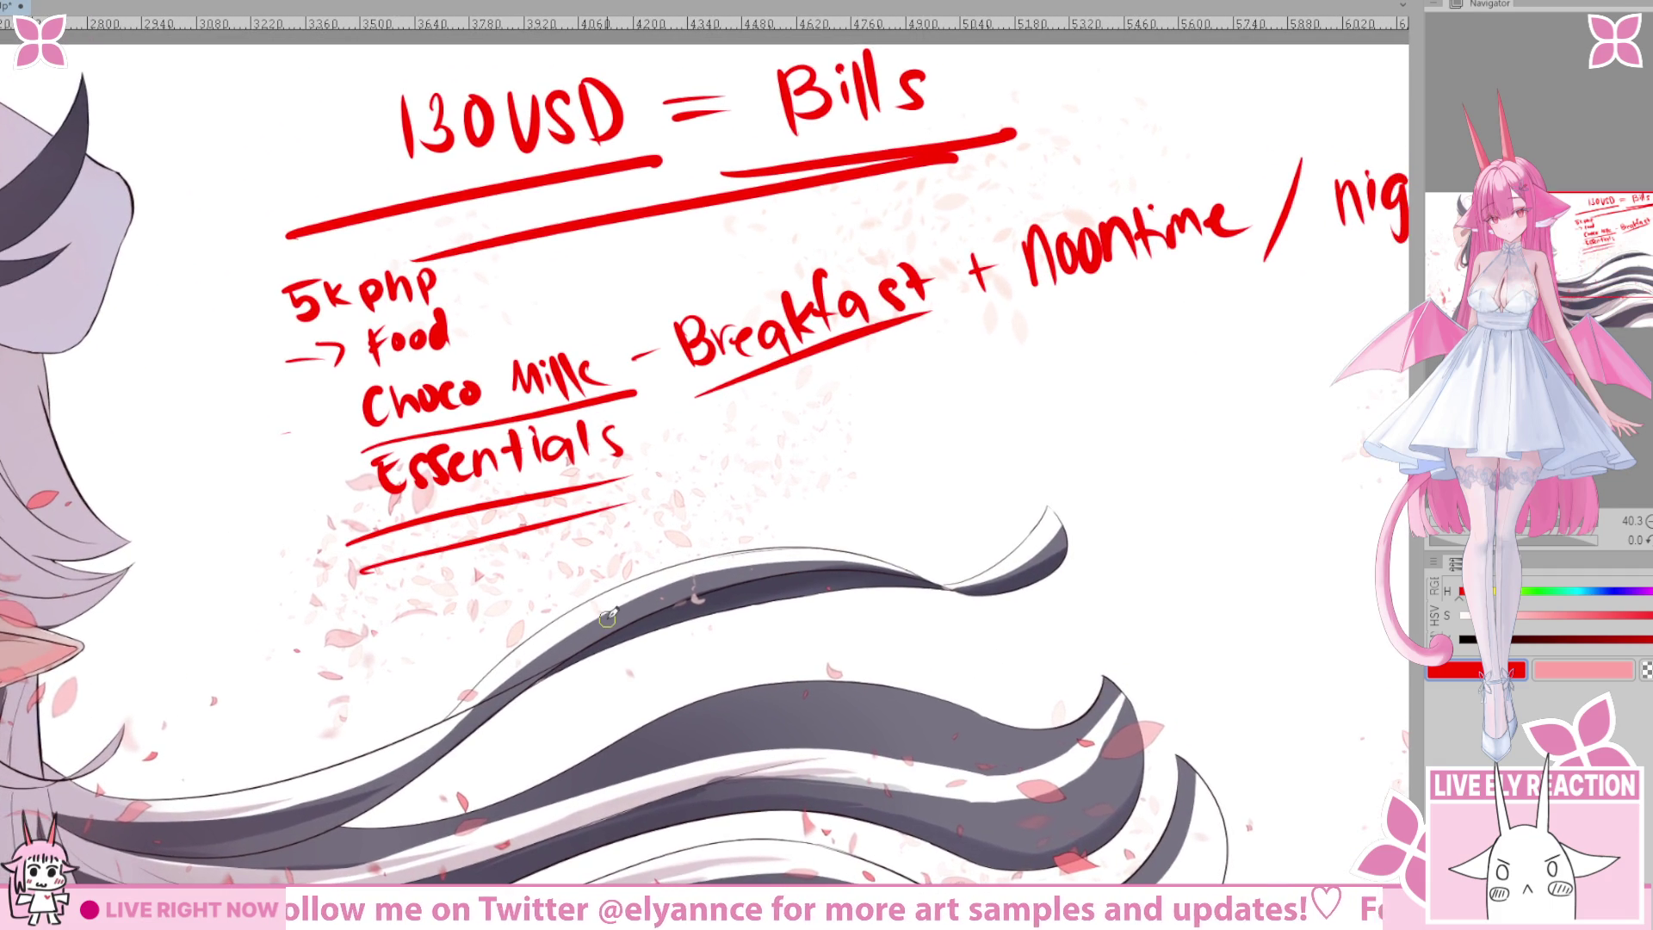
mouse_move(610, 568)
left_mouse_down()
mouse_move(350, 603)
mouse_move(413, 558)
mouse_move(560, 508)
left_mouse_up()
mouse_move(527, 497)
left_mouse_down()
mouse_move(688, 577)
mouse_move(741, 482)
left_mouse_up()
key("ctrl+z")
left_click_drag(818, 607, 561, 604)
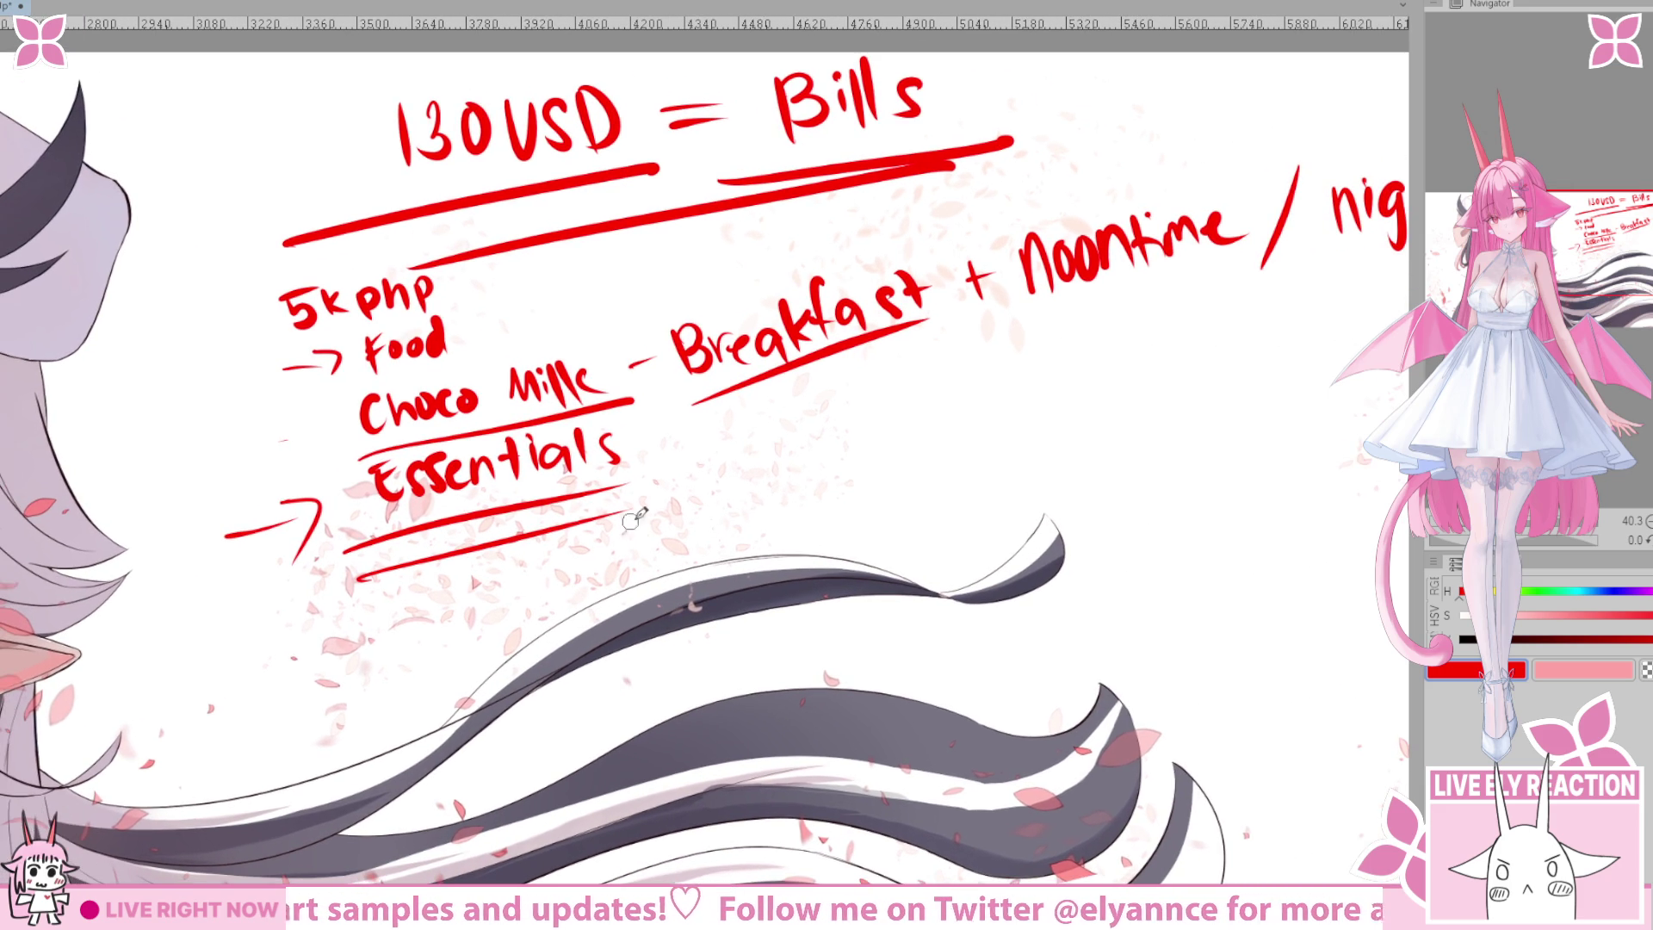
left_click_drag(645, 442, 735, 449)
mouse_move(729, 422)
left_mouse_down()
mouse_move(780, 436)
mouse_move(761, 494)
left_mouse_up()
mouse_move(843, 402)
left_mouse_down()
mouse_move(763, 419)
mouse_move(749, 456)
mouse_move(911, 448)
mouse_move(946, 409)
mouse_move(984, 404)
left_mouse_up()
left_click_drag(939, 478, 874, 463)
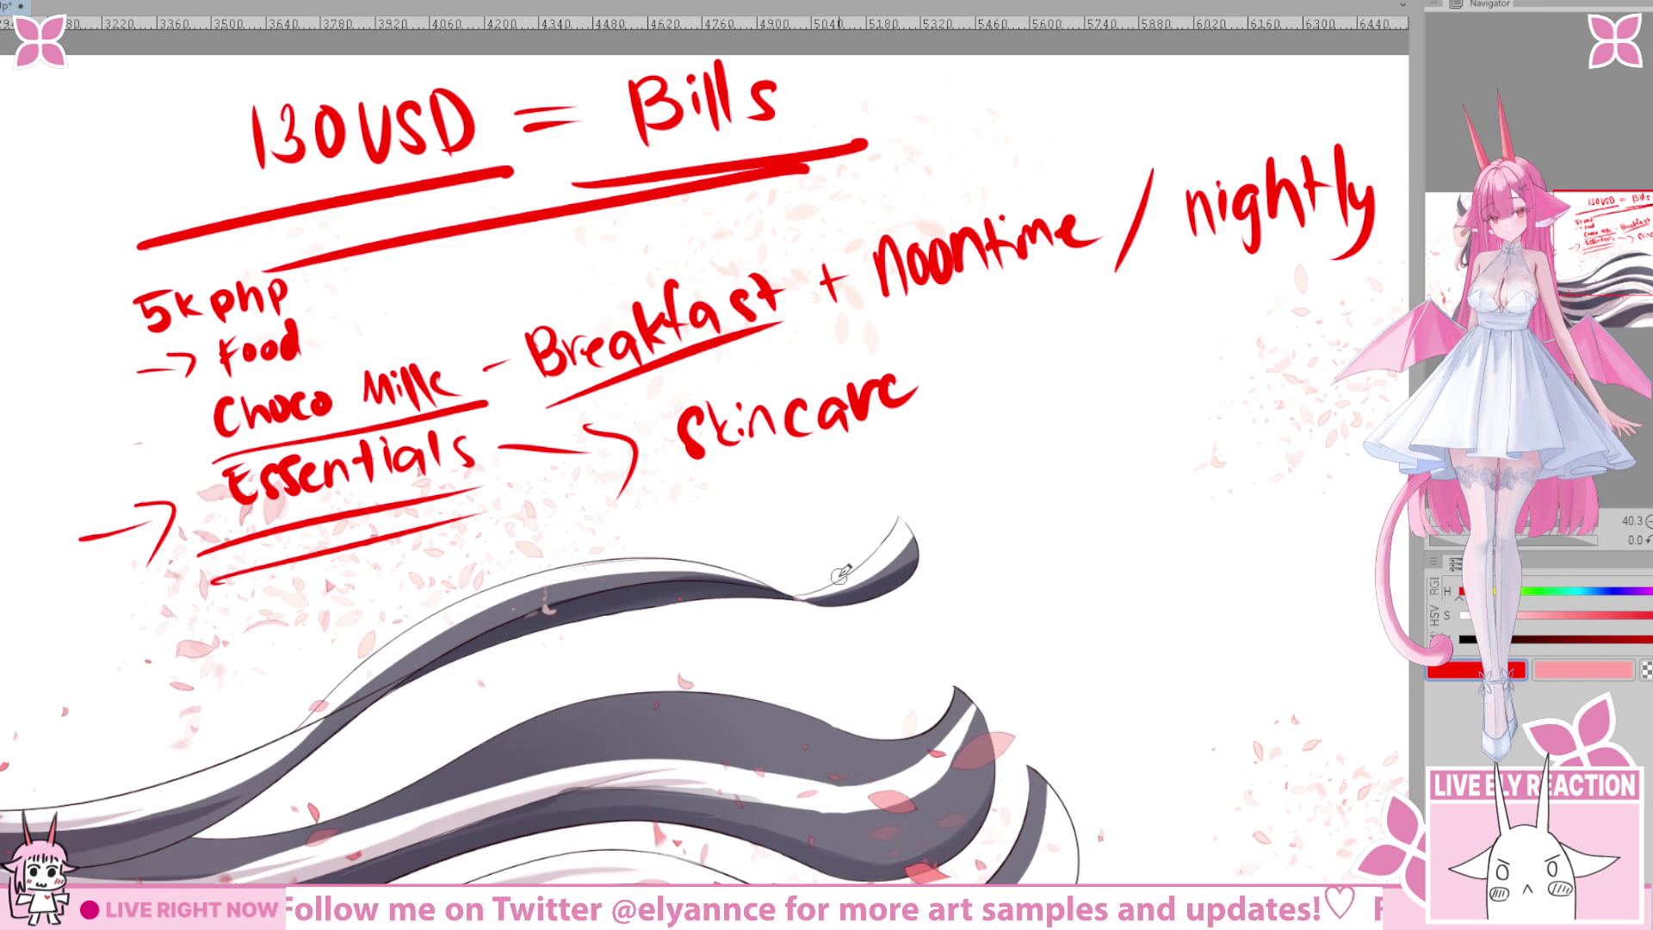
Underline Skincare and write '+ toothpaste' after it, undoing stray strokes.
mouse_move(746, 533)
left_mouse_down()
mouse_move(684, 517)
mouse_move(812, 433)
mouse_move(739, 566)
left_mouse_up()
mouse_move(708, 489)
left_mouse_down()
mouse_move(702, 523)
mouse_move(725, 496)
mouse_move(763, 509)
left_mouse_up()
left_click_drag(755, 484, 803, 479)
mouse_move(831, 472)
left_mouse_down()
mouse_move(880, 515)
mouse_move(941, 457)
mouse_move(959, 477)
mouse_move(999, 454)
mouse_move(1009, 469)
left_mouse_up()
mouse_move(1011, 456)
left_mouse_down()
mouse_move(873, 480)
mouse_move(941, 463)
left_mouse_up()
mouse_move(641, 575)
left_mouse_down()
mouse_move(659, 631)
mouse_move(701, 583)
left_mouse_up()
key("ctrl+z")
key("ctrl+z")
Write 'Champoo' below Skincare, erase a stray mark, and double-underline Champoo.
left_click_drag(603, 690, 822, 496)
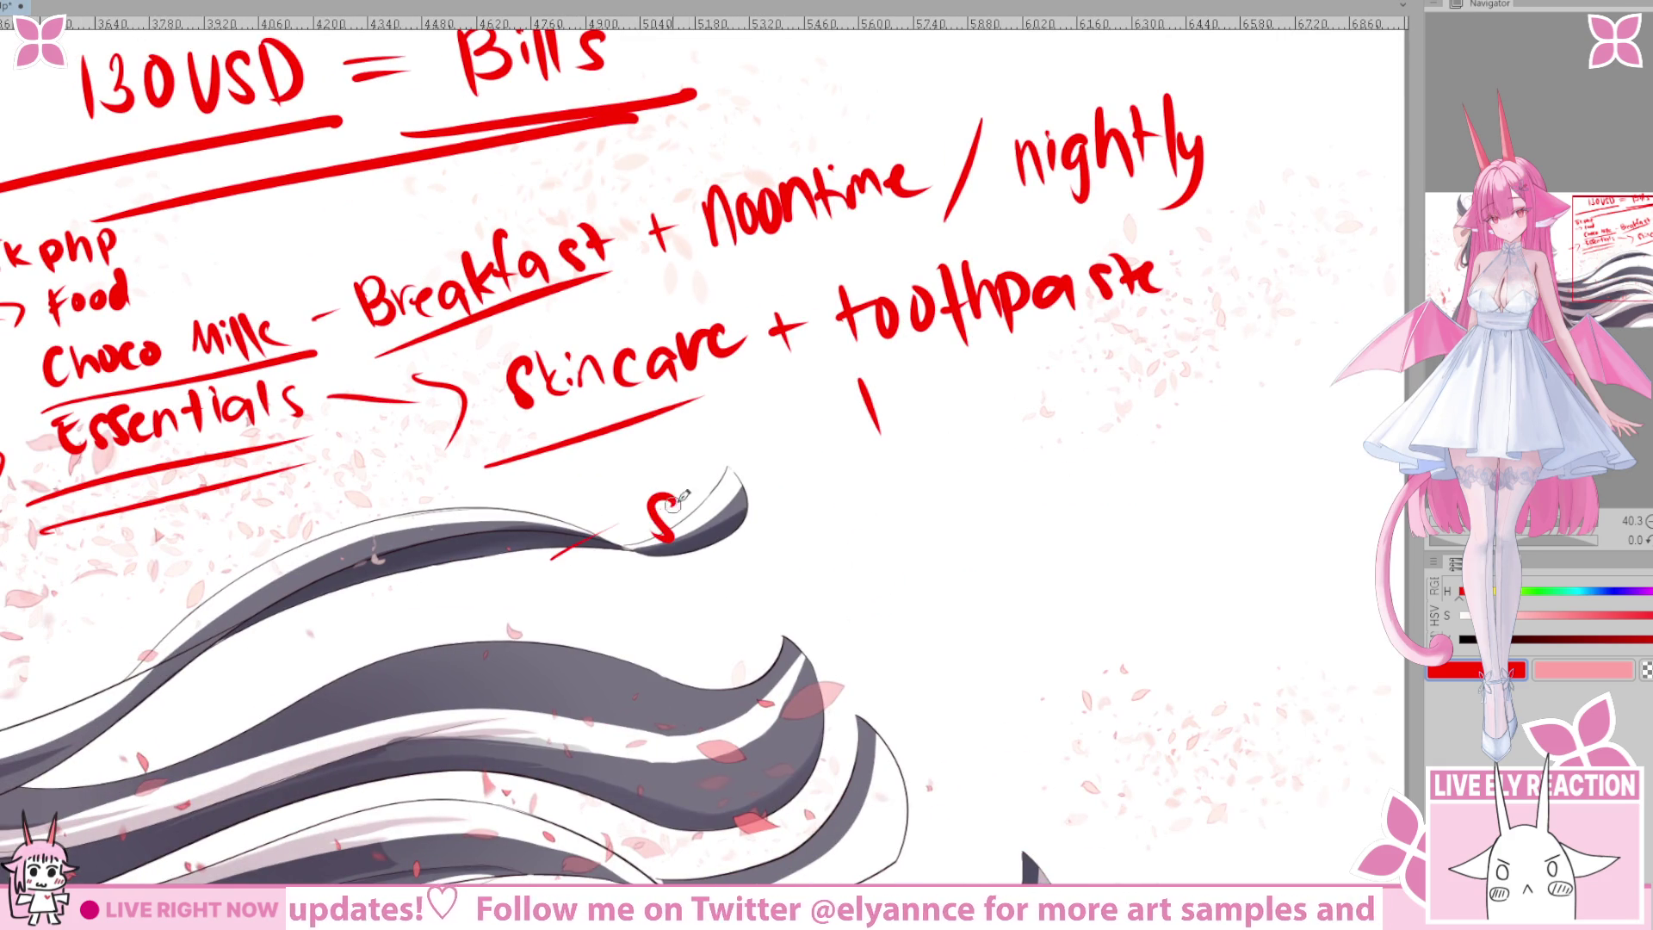
mouse_move(616, 508)
left_mouse_down()
mouse_move(617, 552)
mouse_move(699, 539)
mouse_move(748, 489)
mouse_move(758, 541)
left_mouse_up()
left_click_drag(783, 478, 820, 480)
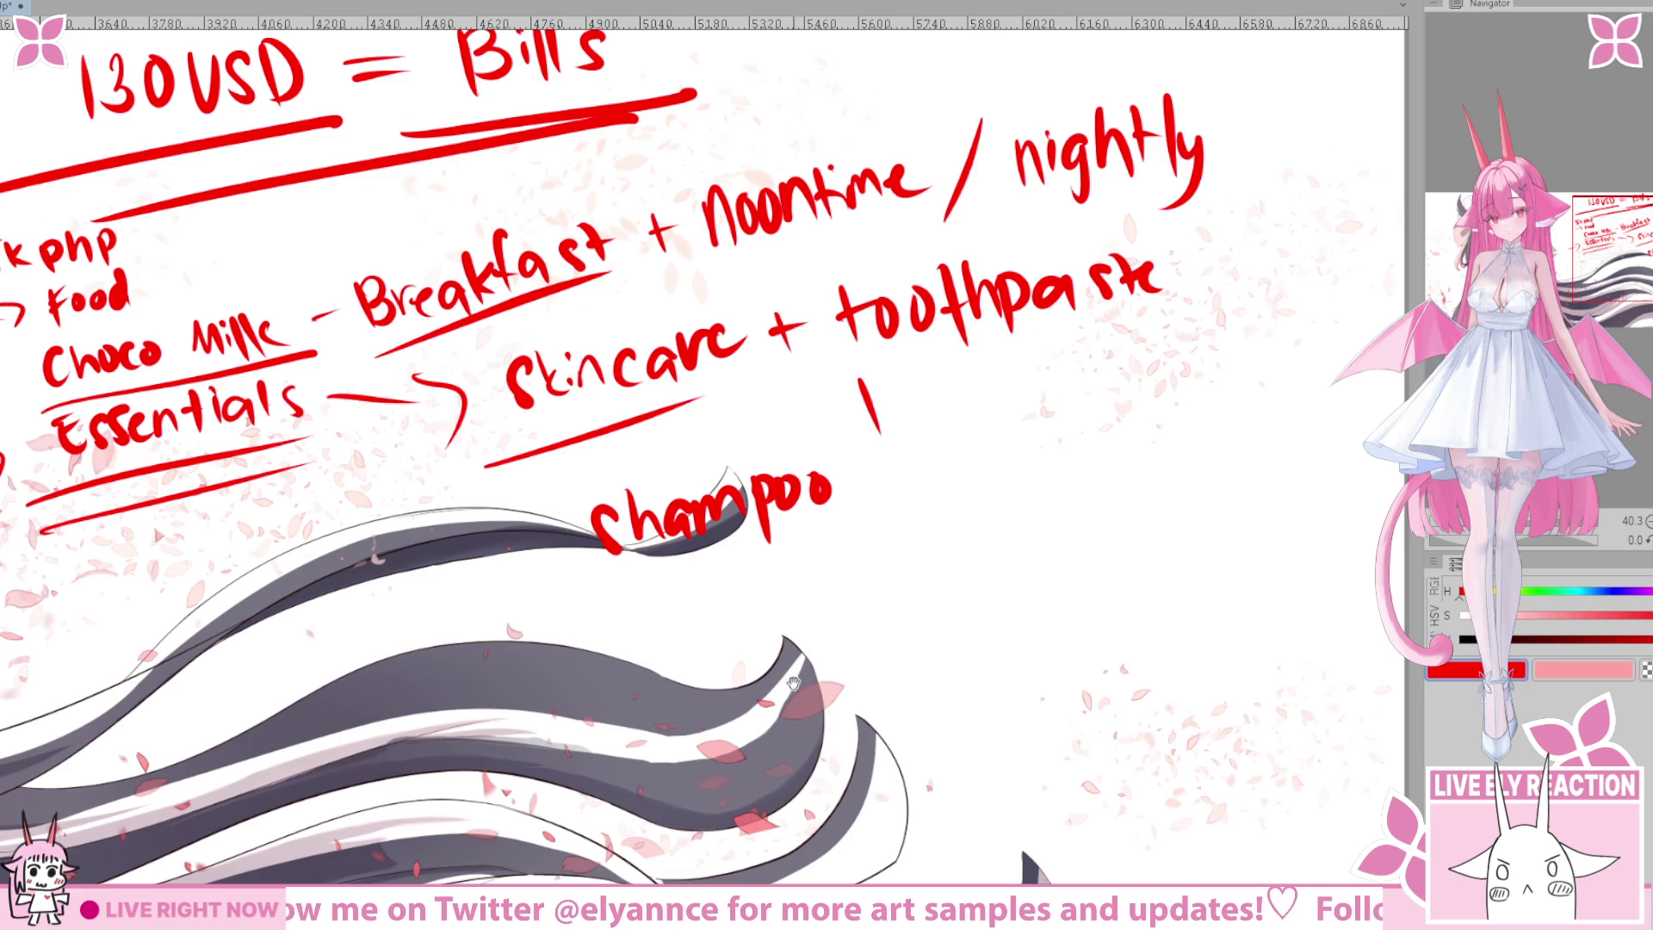
left_click_drag(791, 668, 771, 663)
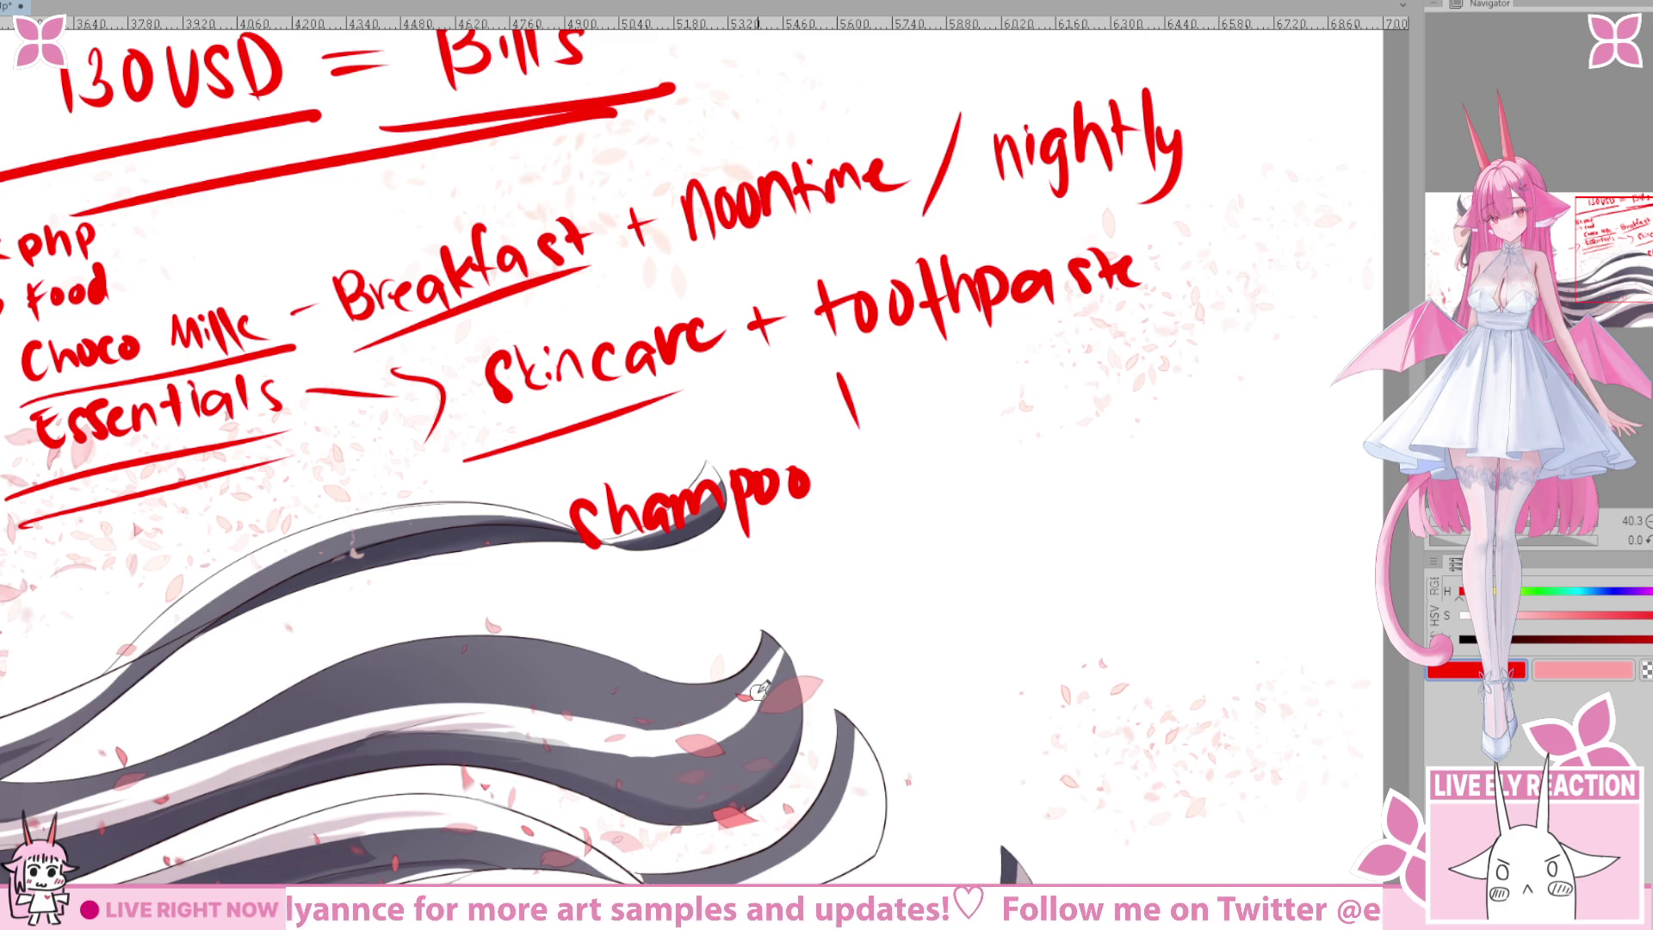
key("e")
left_click_drag(858, 427, 841, 384)
key("p")
mouse_move(563, 571)
left_mouse_down()
mouse_move(473, 602)
mouse_move(713, 521)
left_mouse_up()
left_click_drag(513, 624, 687, 560)
Write '+ hair serum' after Champoo and 'hair tonic' below, removing two long underlines.
mouse_move(762, 463)
left_mouse_down()
mouse_move(720, 564)
mouse_move(703, 523)
mouse_move(742, 523)
left_mouse_up()
mouse_move(769, 492)
left_mouse_down()
mouse_move(775, 517)
mouse_move(801, 481)
mouse_move(829, 487)
mouse_move(956, 430)
mouse_move(966, 456)
left_mouse_up()
mouse_move(711, 558)
left_mouse_down()
mouse_move(715, 594)
mouse_move(742, 607)
left_mouse_up()
mouse_move(768, 584)
left_mouse_down()
mouse_move(801, 592)
mouse_move(861, 540)
mouse_move(962, 549)
left_mouse_up()
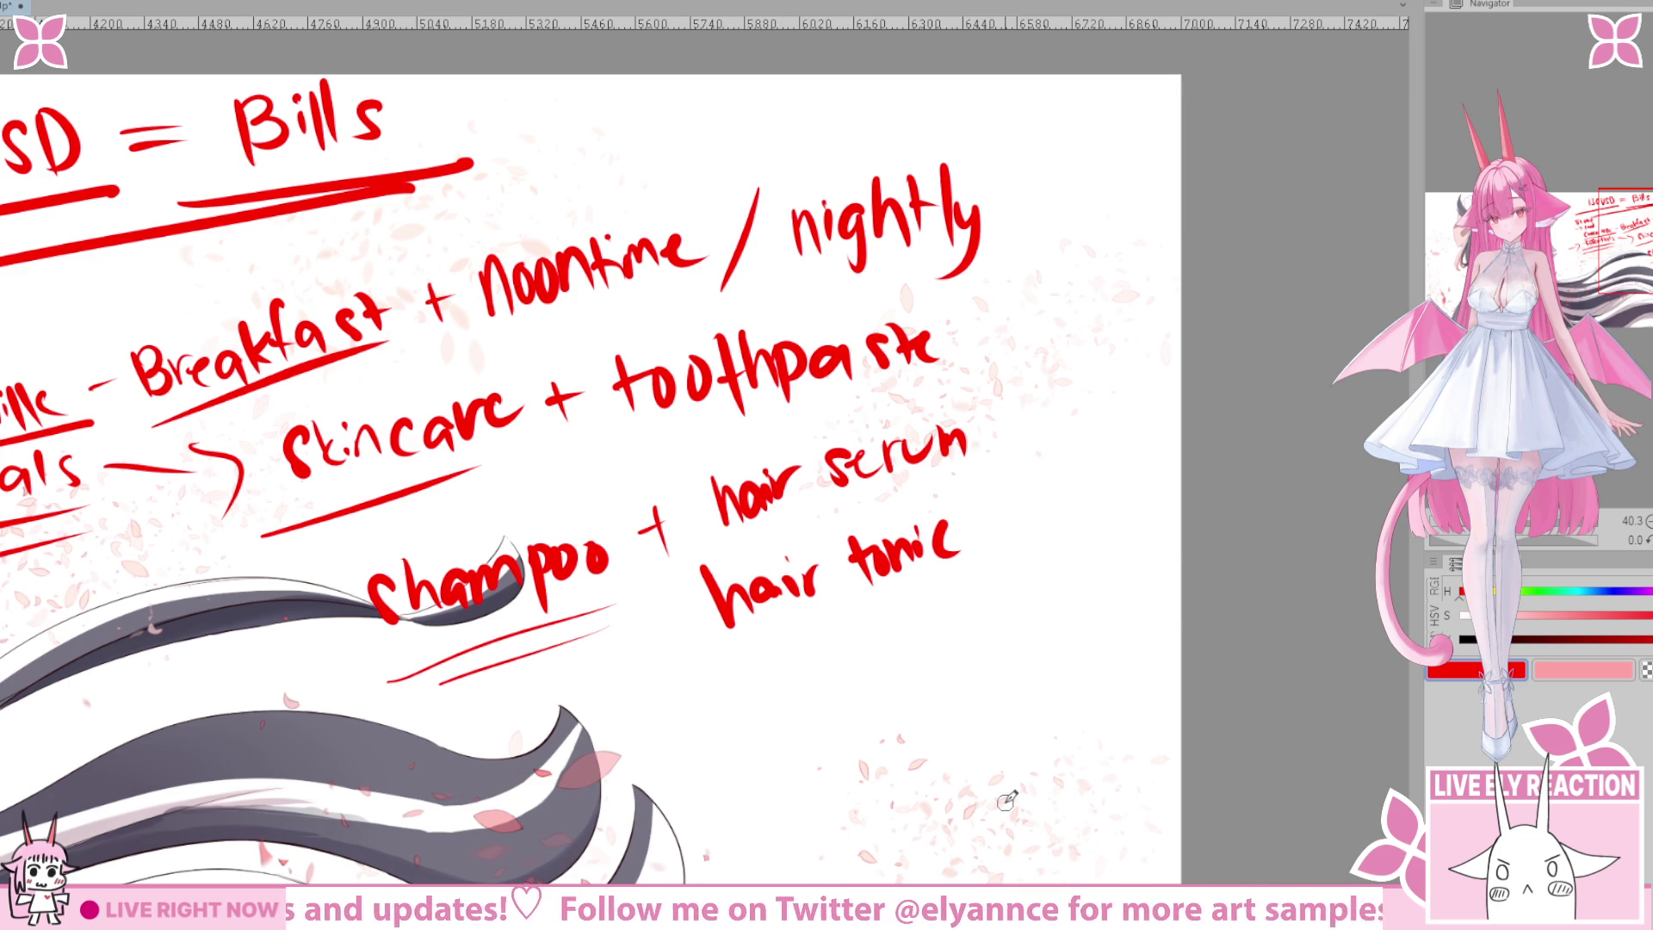
left_click_drag(629, 702, 1180, 542)
left_click_drag(693, 765, 1180, 590)
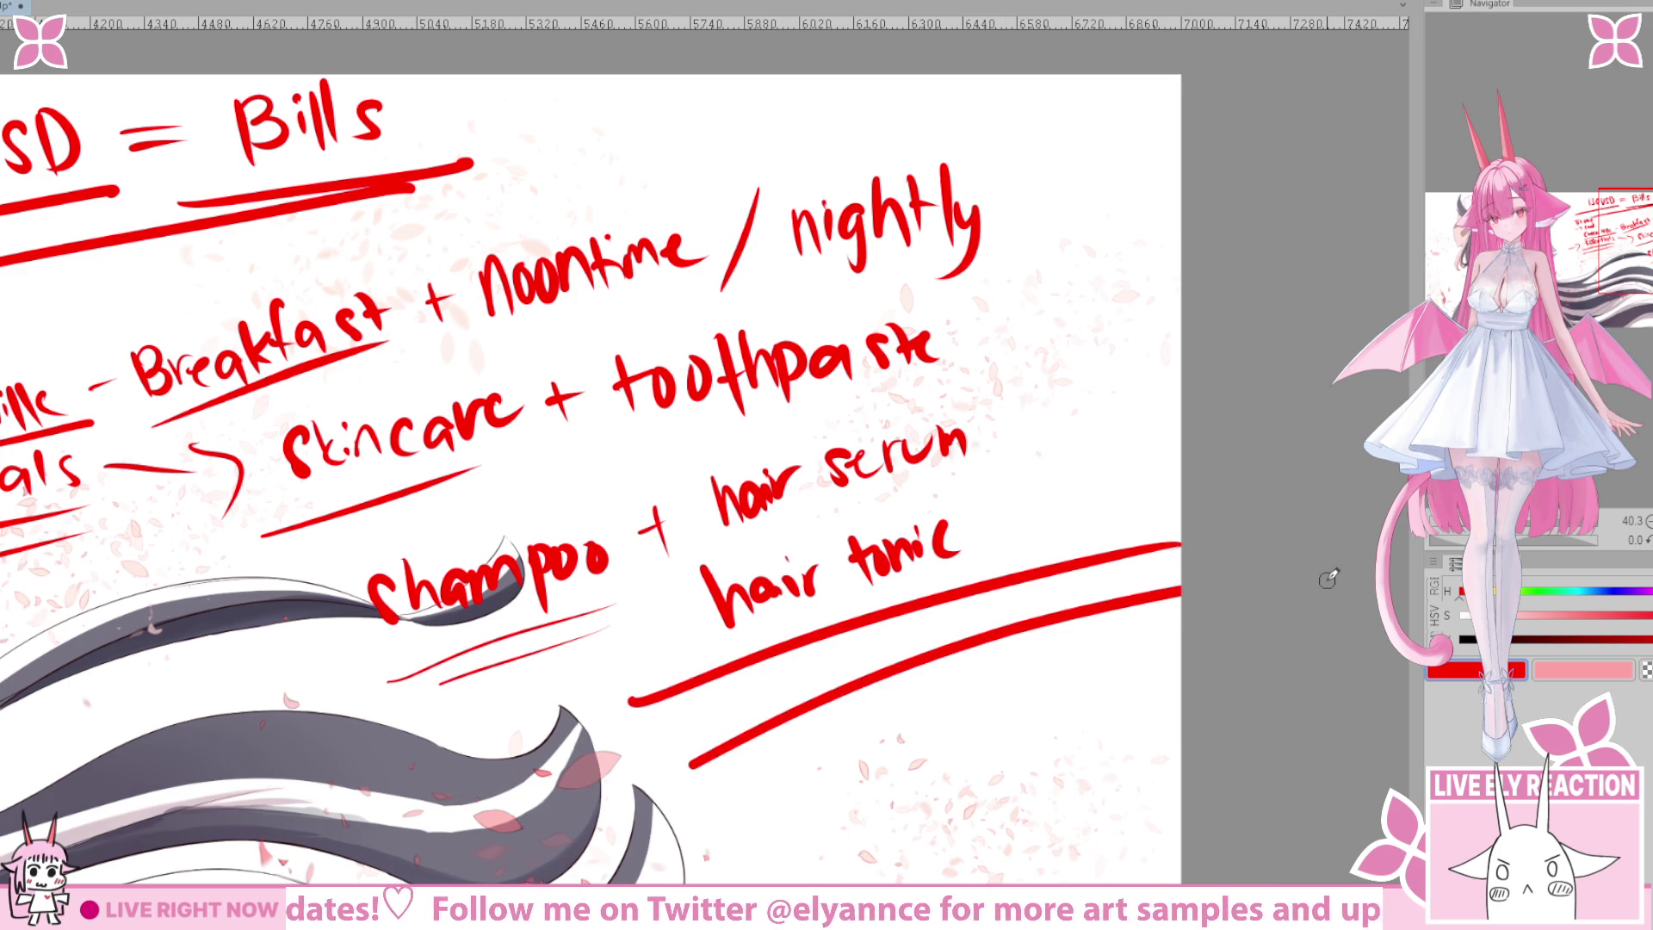
key("ctrl+z")
left_click_drag(1057, 492, 956, 554)
key("ctrl+z")
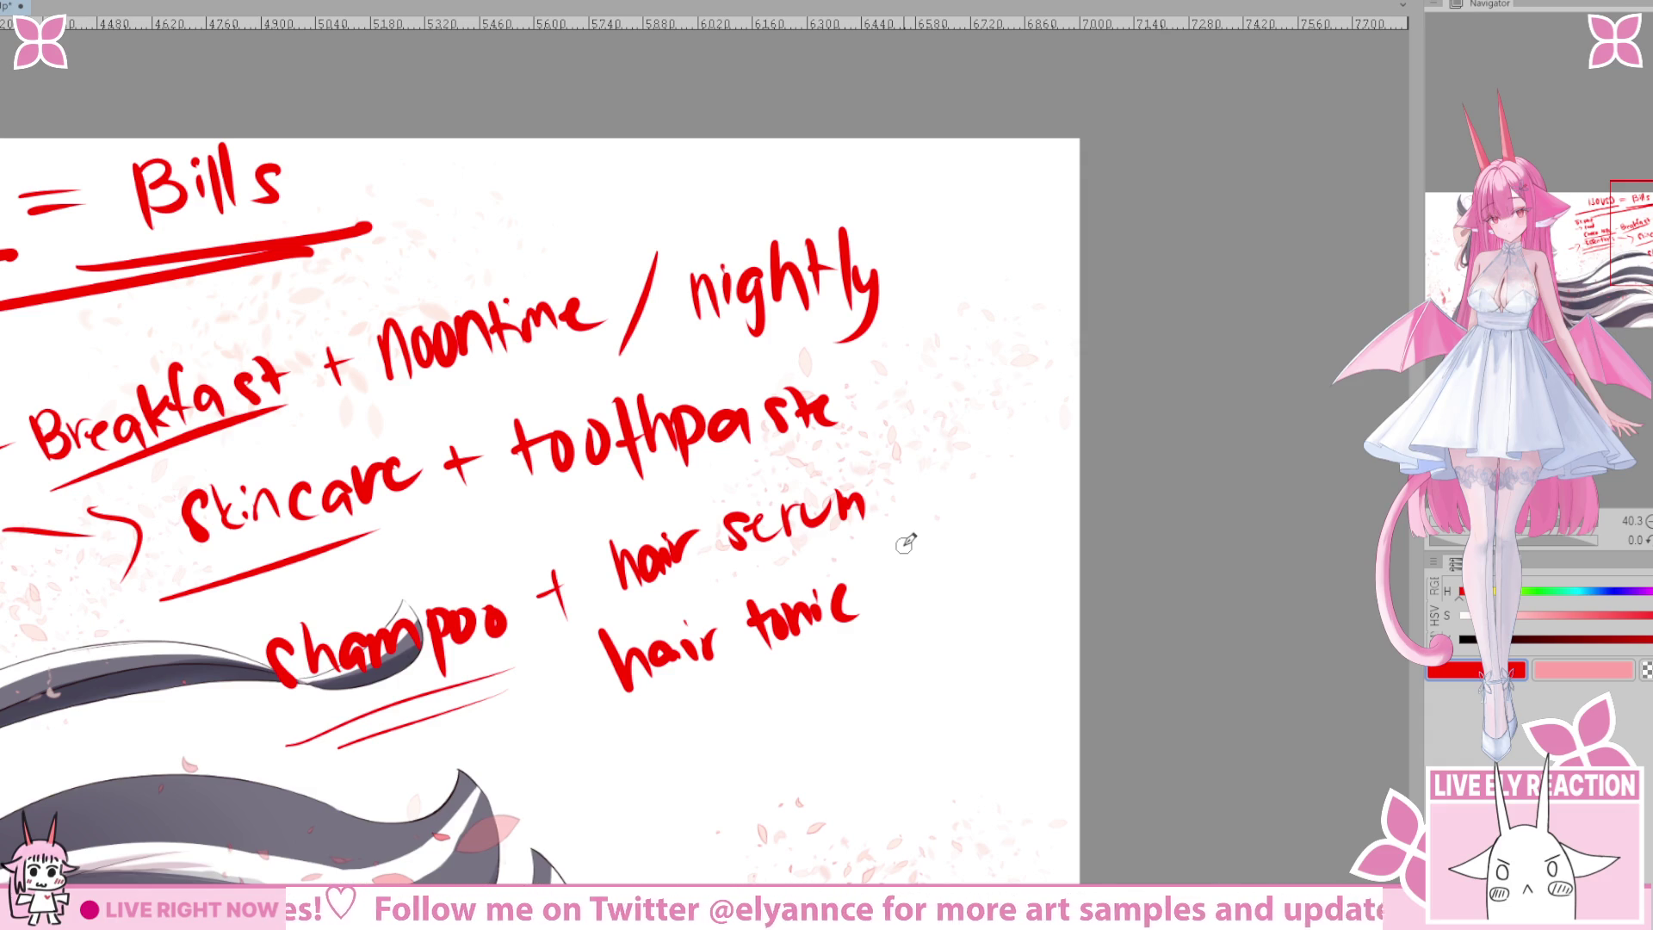
Try underlines below hair tonic and an ellipse around Breakfast, then undo them.
scroll(694, 580, "down", 2)
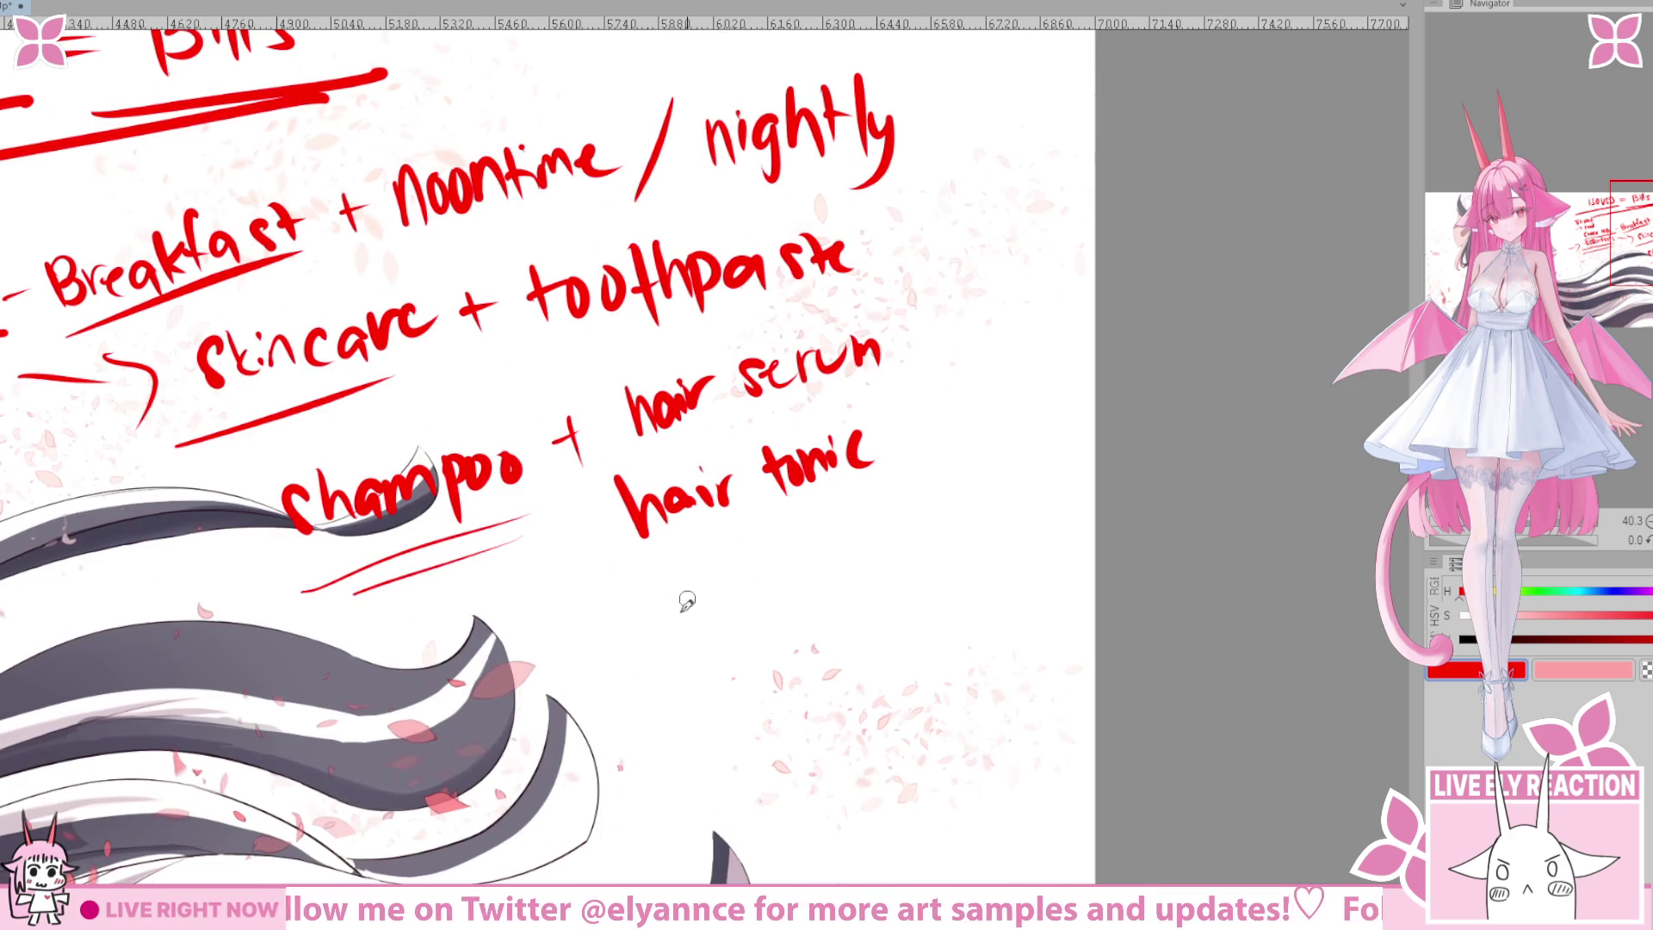
left_click_drag(575, 612, 962, 470)
left_click_drag(519, 702, 1024, 497)
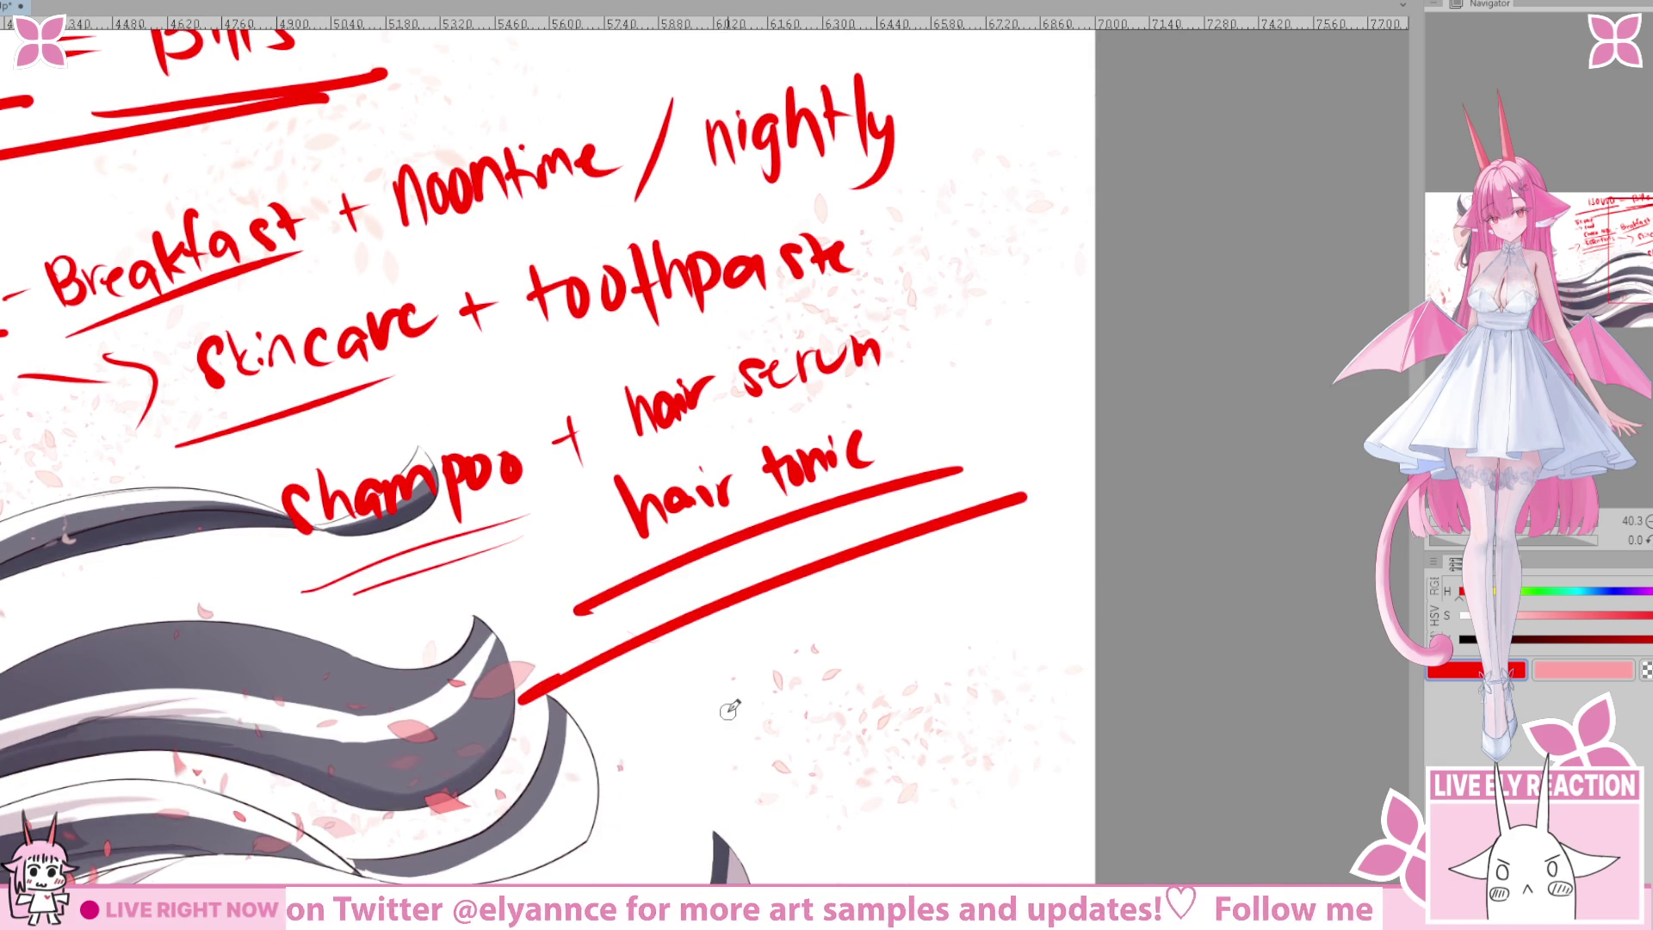
key("ctrl+z")
key("ctrl+z")
scroll(724, 733, "left", 10)
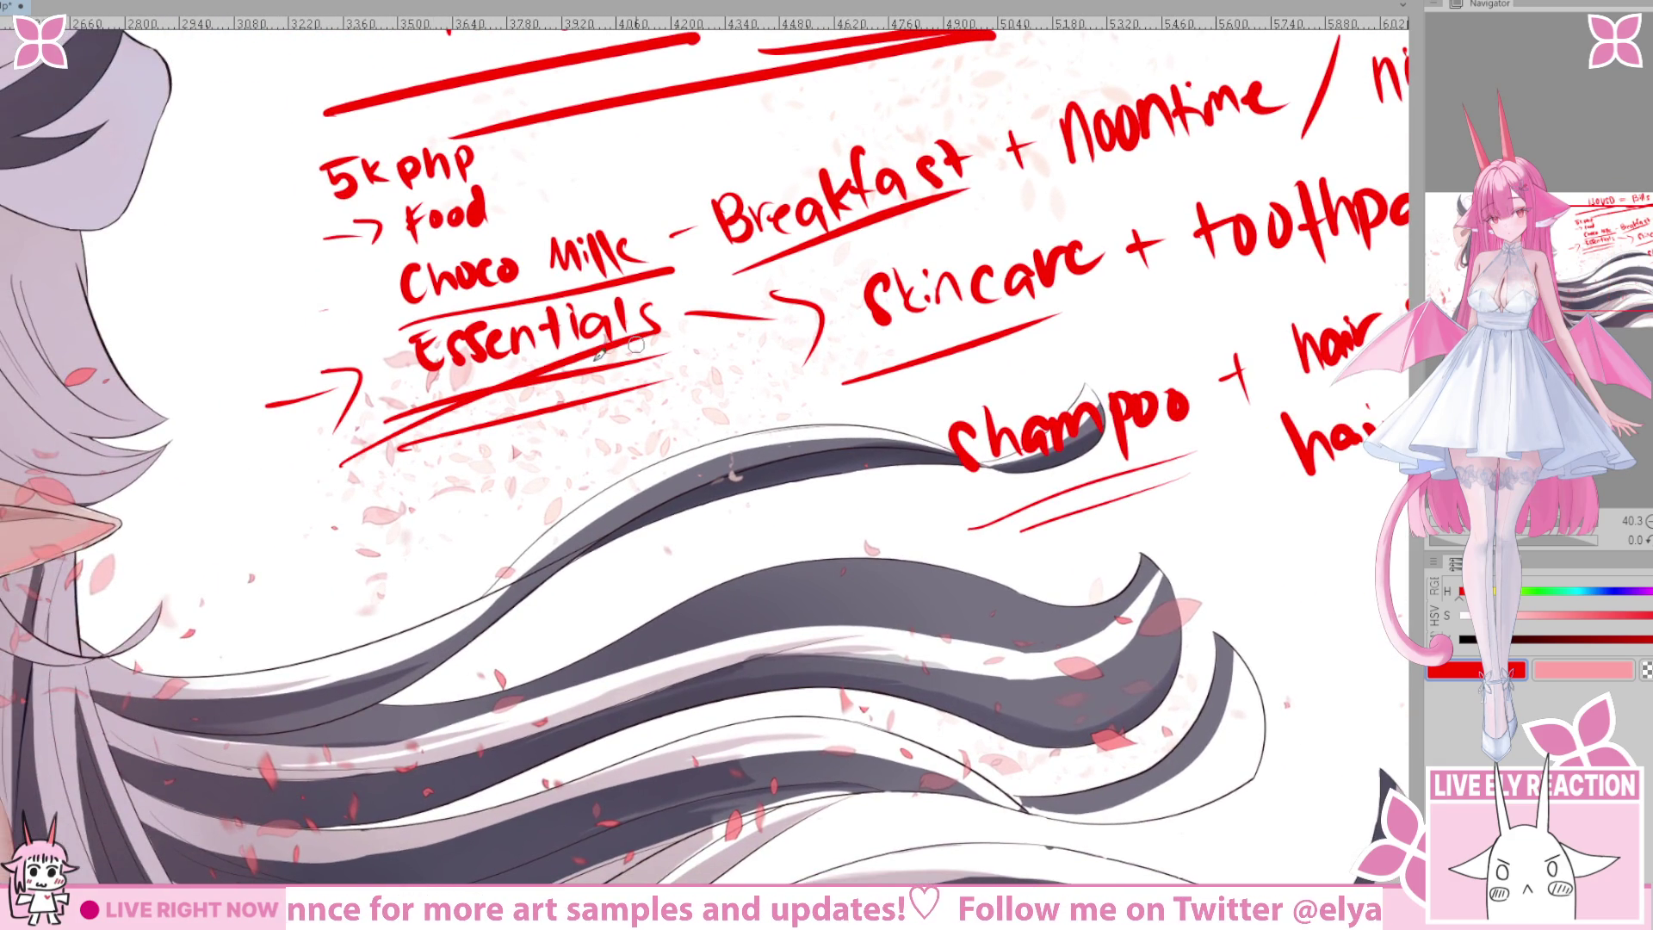
left_click_drag(472, 515, 456, 577)
mouse_move(252, 372)
left_mouse_down()
mouse_move(902, 190)
mouse_move(775, 366)
left_mouse_up()
key("ctrl+z")
Undo trial scribbles over 5k and draw one more long underline under Essentials.
mouse_move(275, 480)
left_mouse_down()
mouse_move(395, 488)
mouse_move(429, 565)
left_mouse_up()
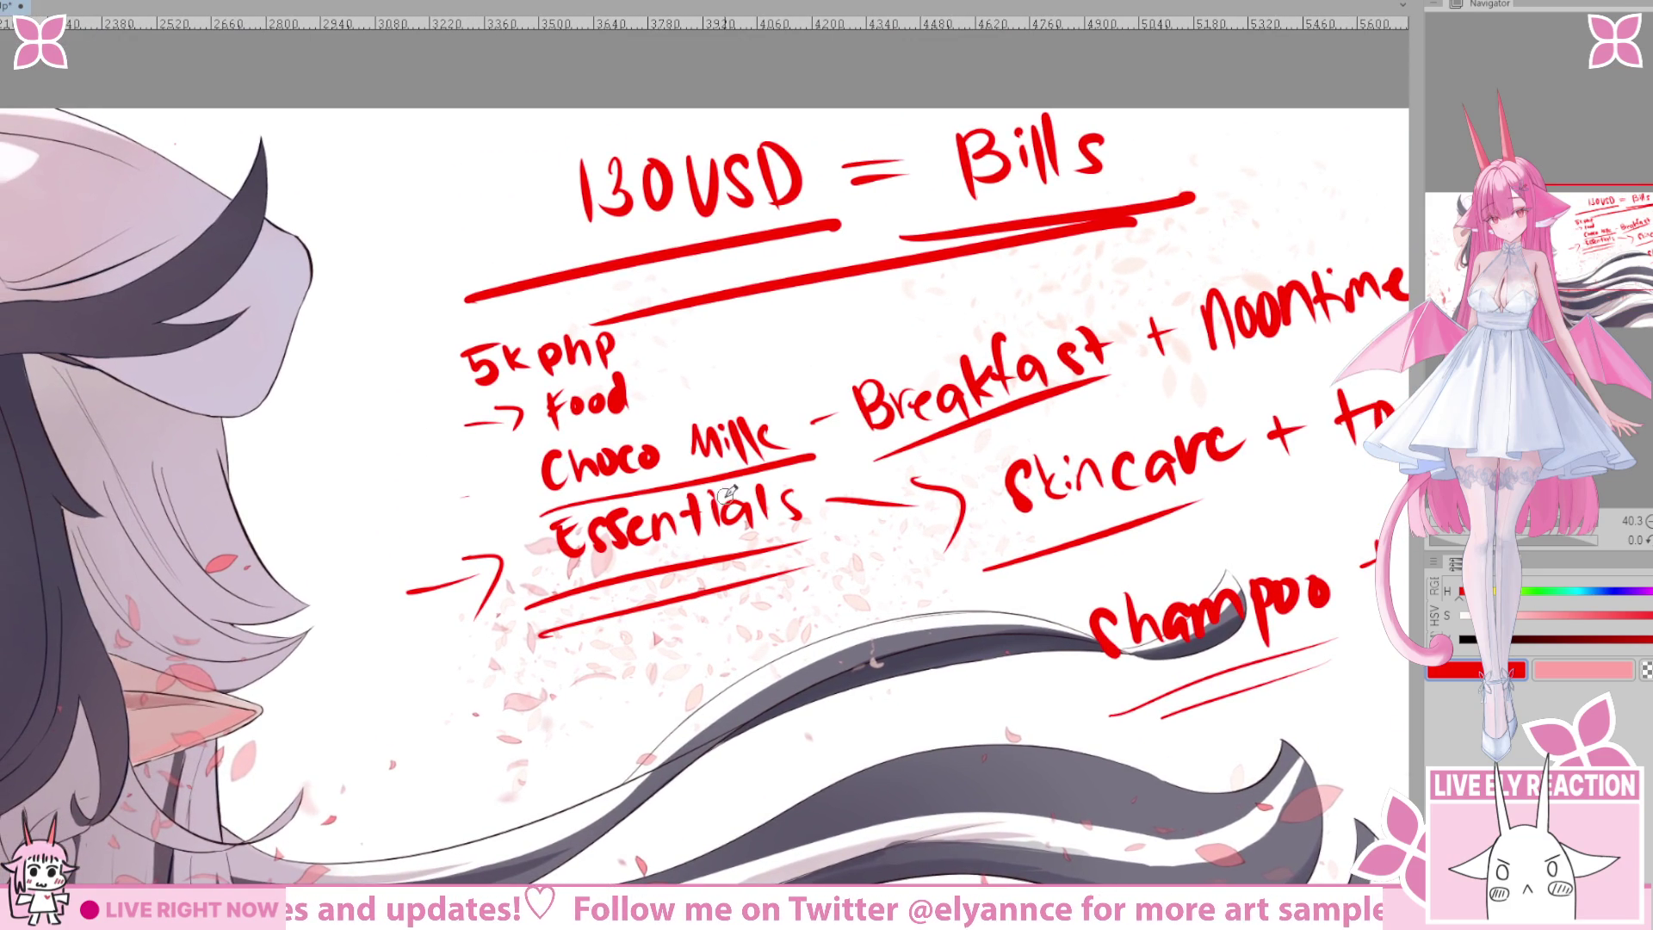
left_click_drag(729, 492, 683, 445)
mouse_move(441, 297)
left_mouse_down()
mouse_move(426, 340)
mouse_move(483, 345)
left_mouse_up()
mouse_move(505, 431)
left_mouse_down()
mouse_move(443, 372)
mouse_move(467, 376)
mouse_move(624, 290)
left_mouse_up()
left_click_drag(383, 435, 679, 355)
key("ctrl+z")
key("ctrl+z")
key("ctrl+z")
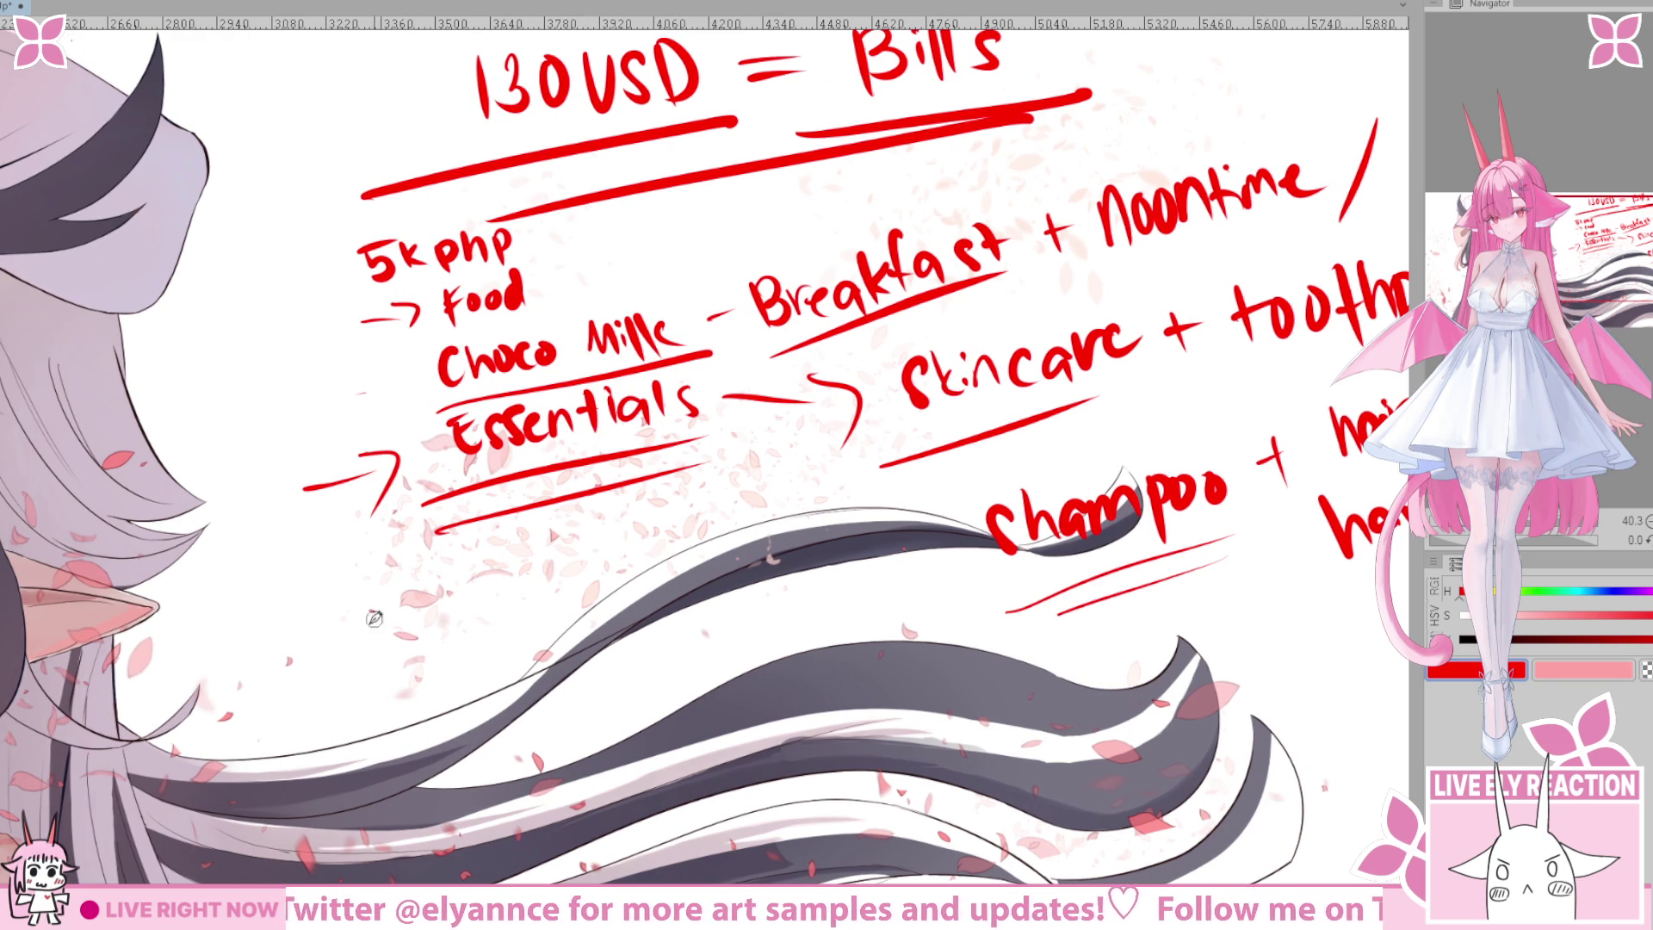
left_click_drag(499, 598, 504, 486)
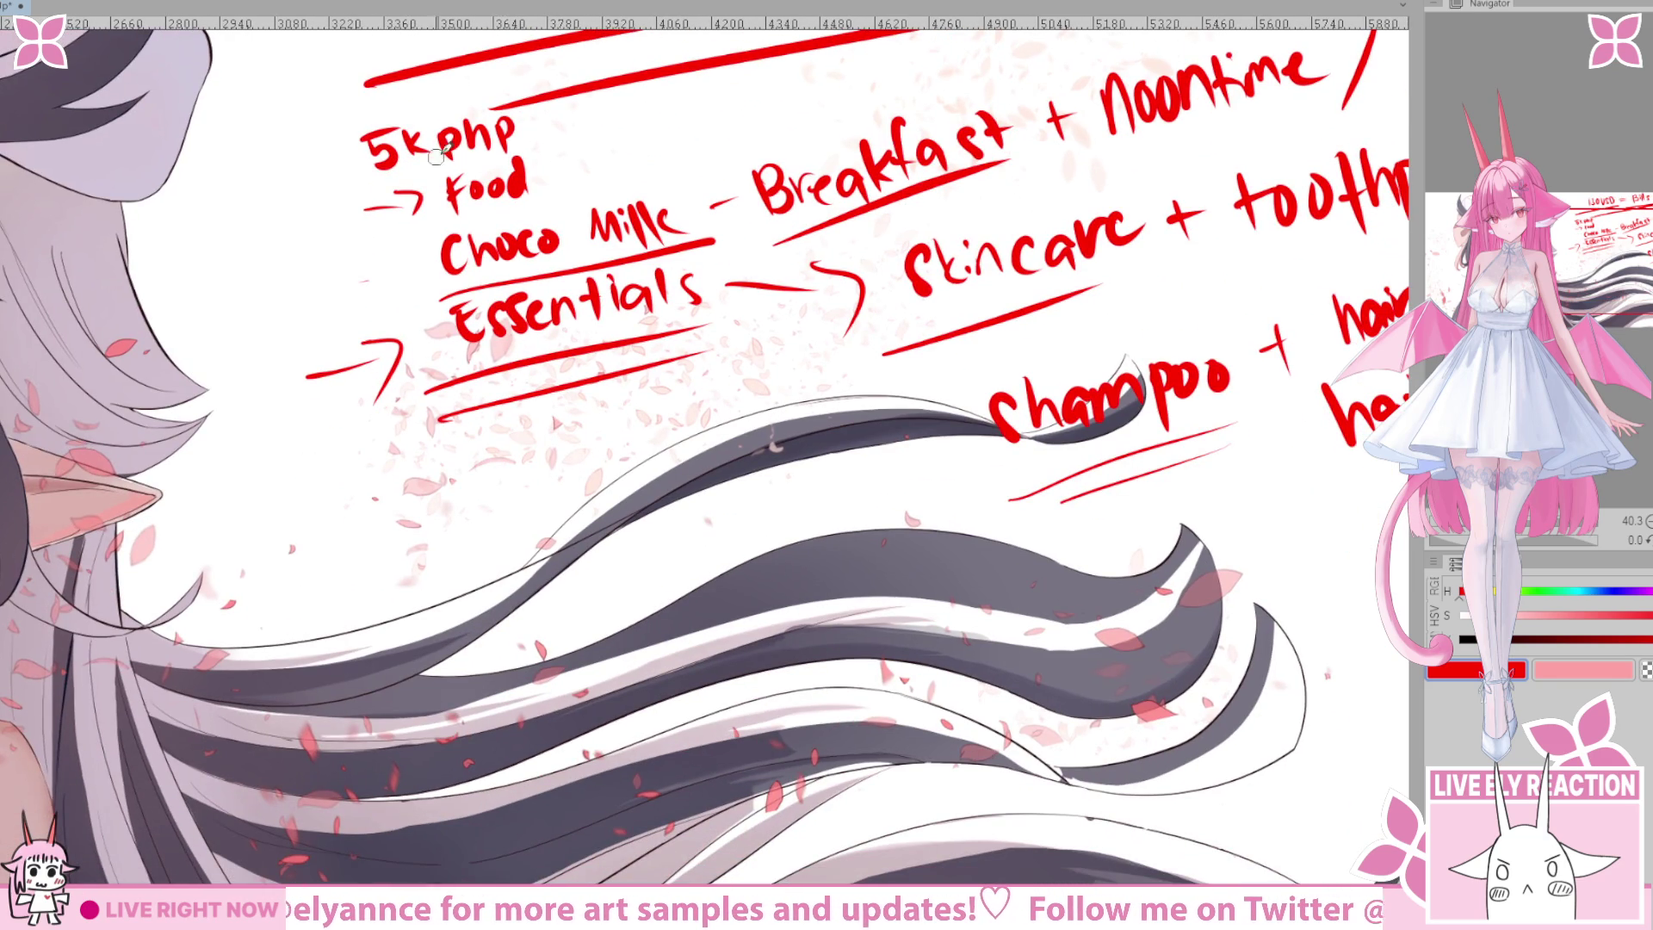
left_click_drag(381, 453, 704, 370)
left_click_drag(513, 538, 537, 627)
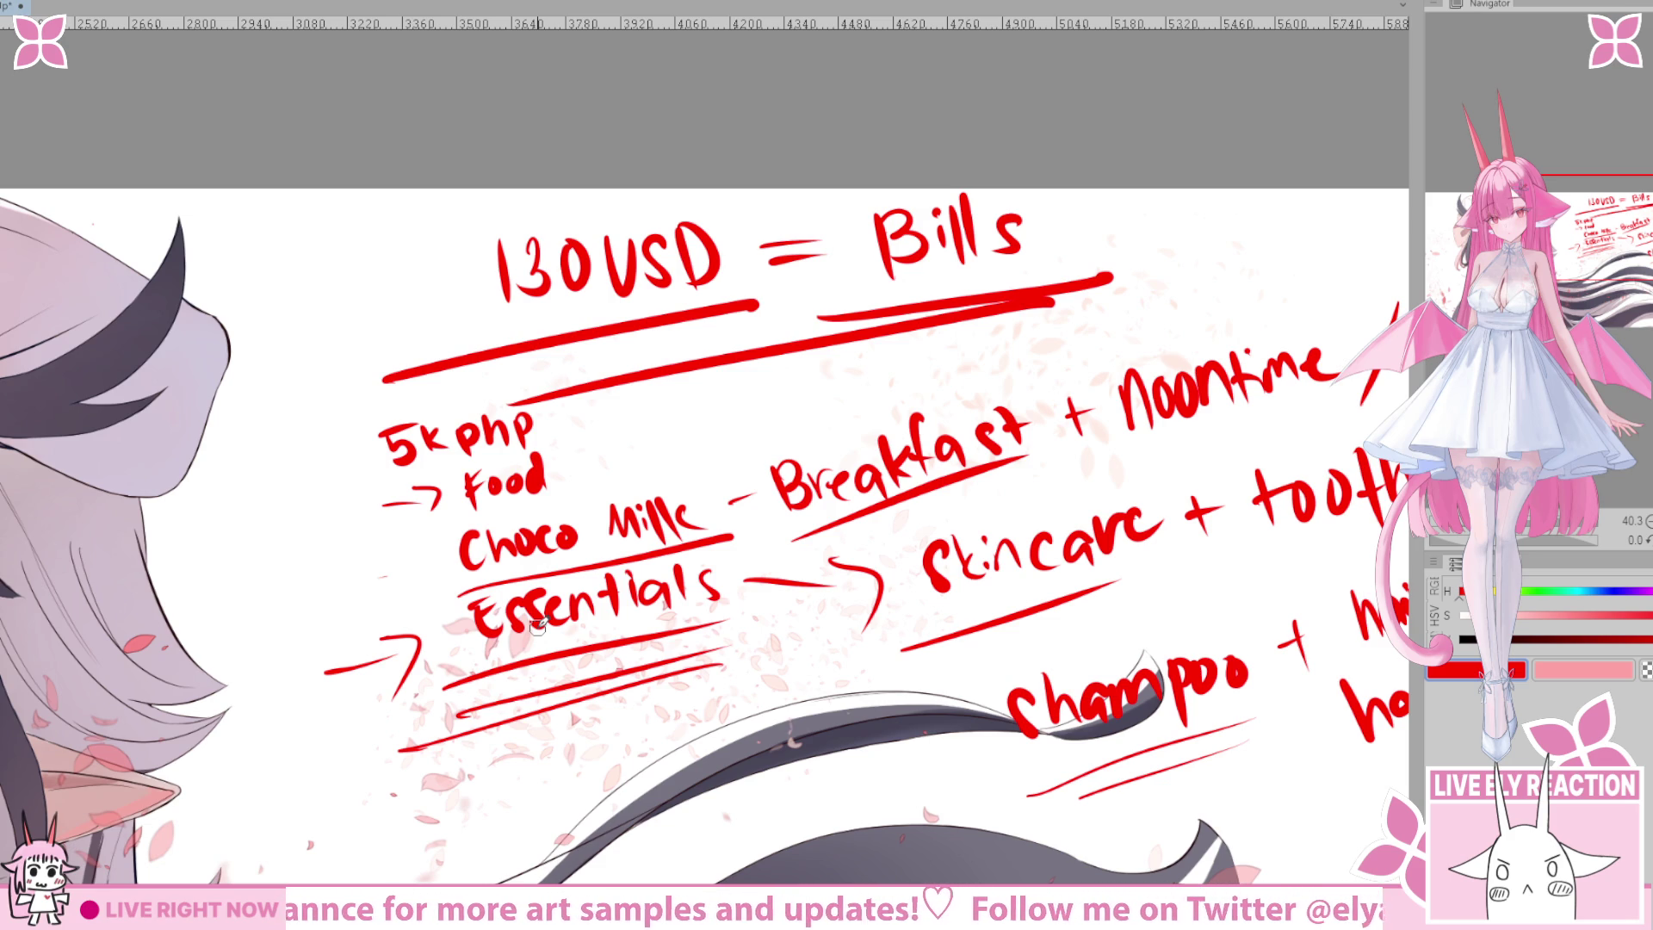
left_click_drag(537, 626, 756, 697)
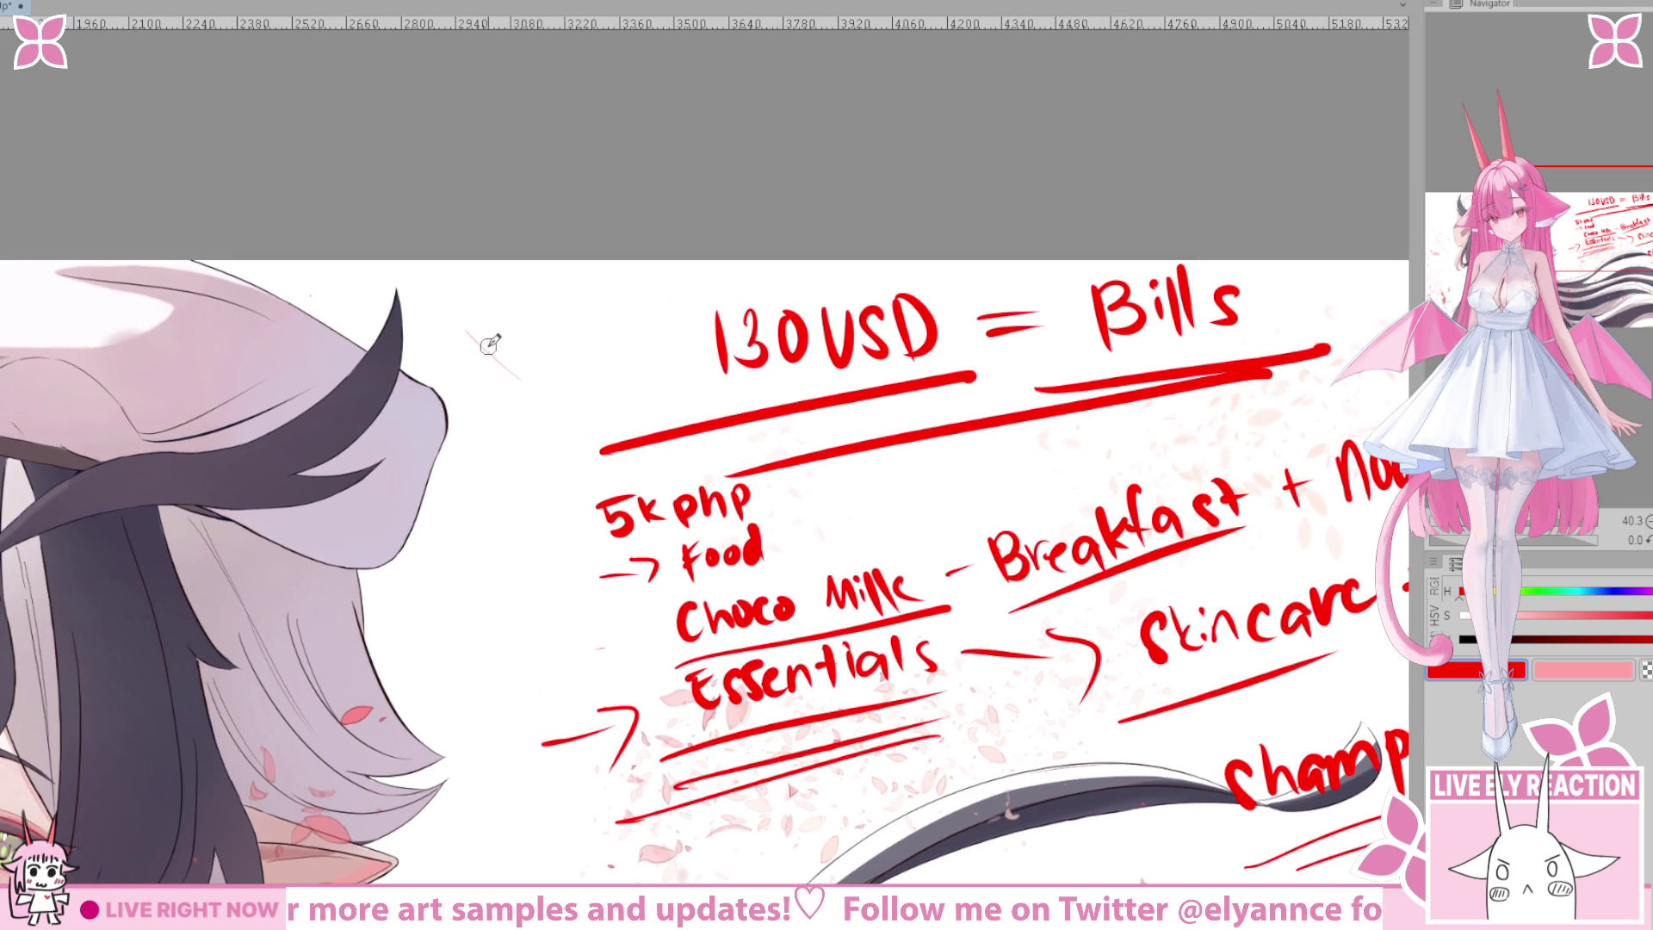
mouse_move(479, 298)
left_mouse_down()
mouse_move(454, 370)
mouse_move(473, 326)
left_mouse_up()
left_click_drag(498, 303, 539, 289)
left_click_drag(452, 406, 595, 319)
left_click_drag(486, 410, 530, 383)
left_click_drag(644, 400, 609, 417)
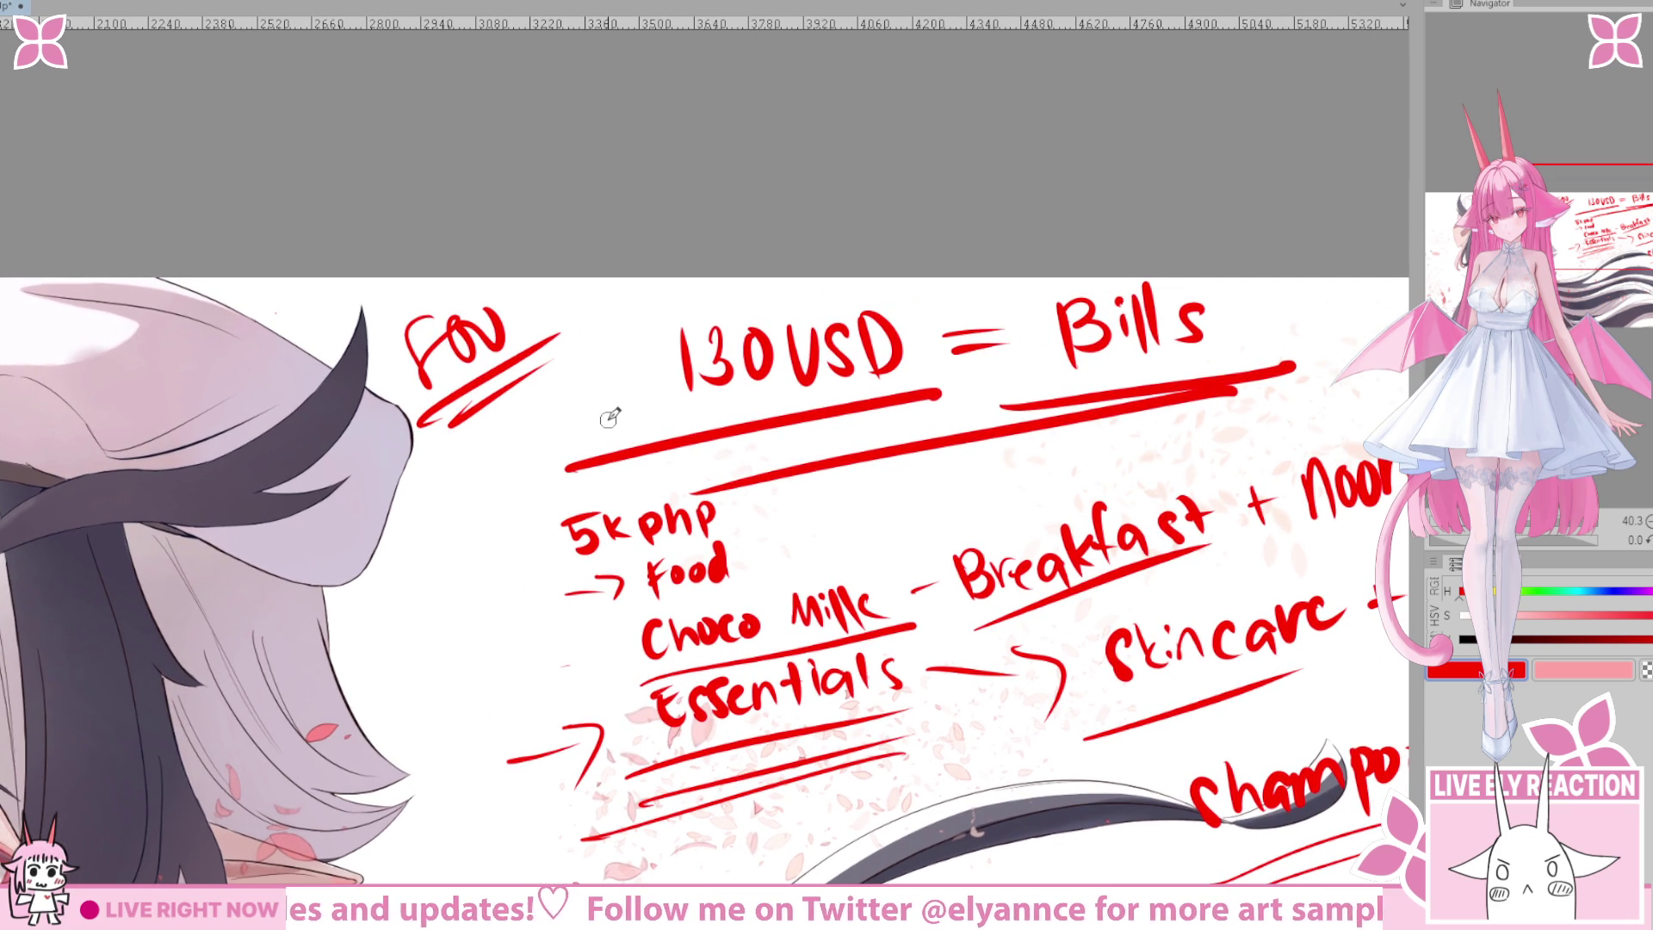
key("ctrl+z")
key("ctrl+z")
key("ctrl+z")
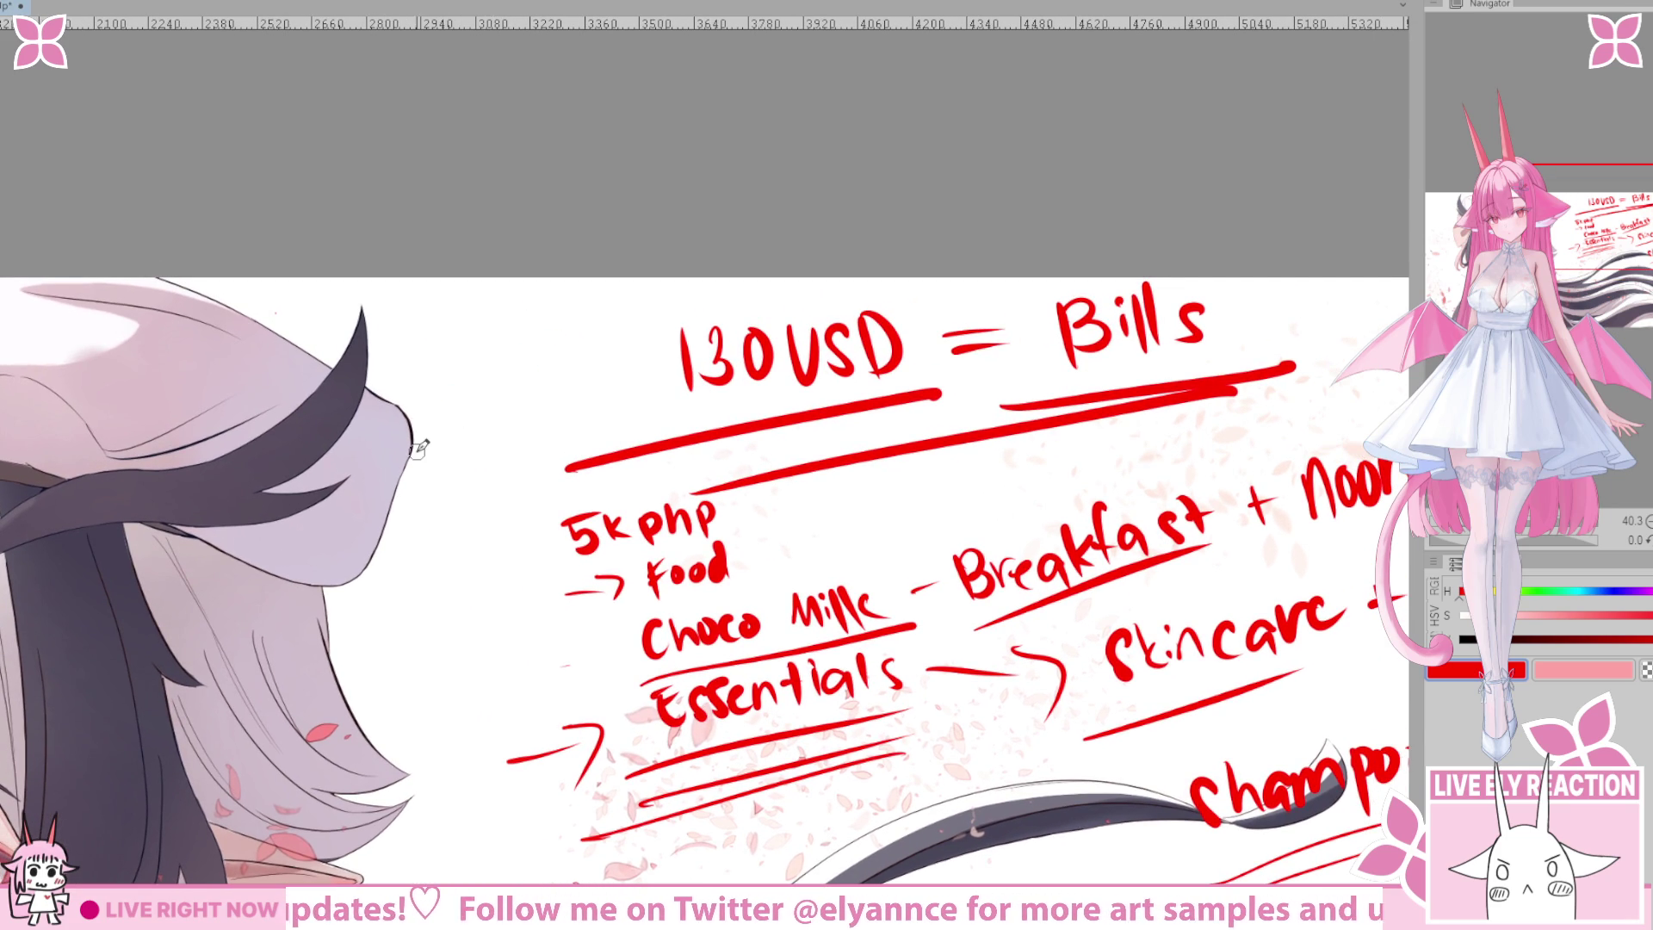
scroll(465, 594, "down", 1)
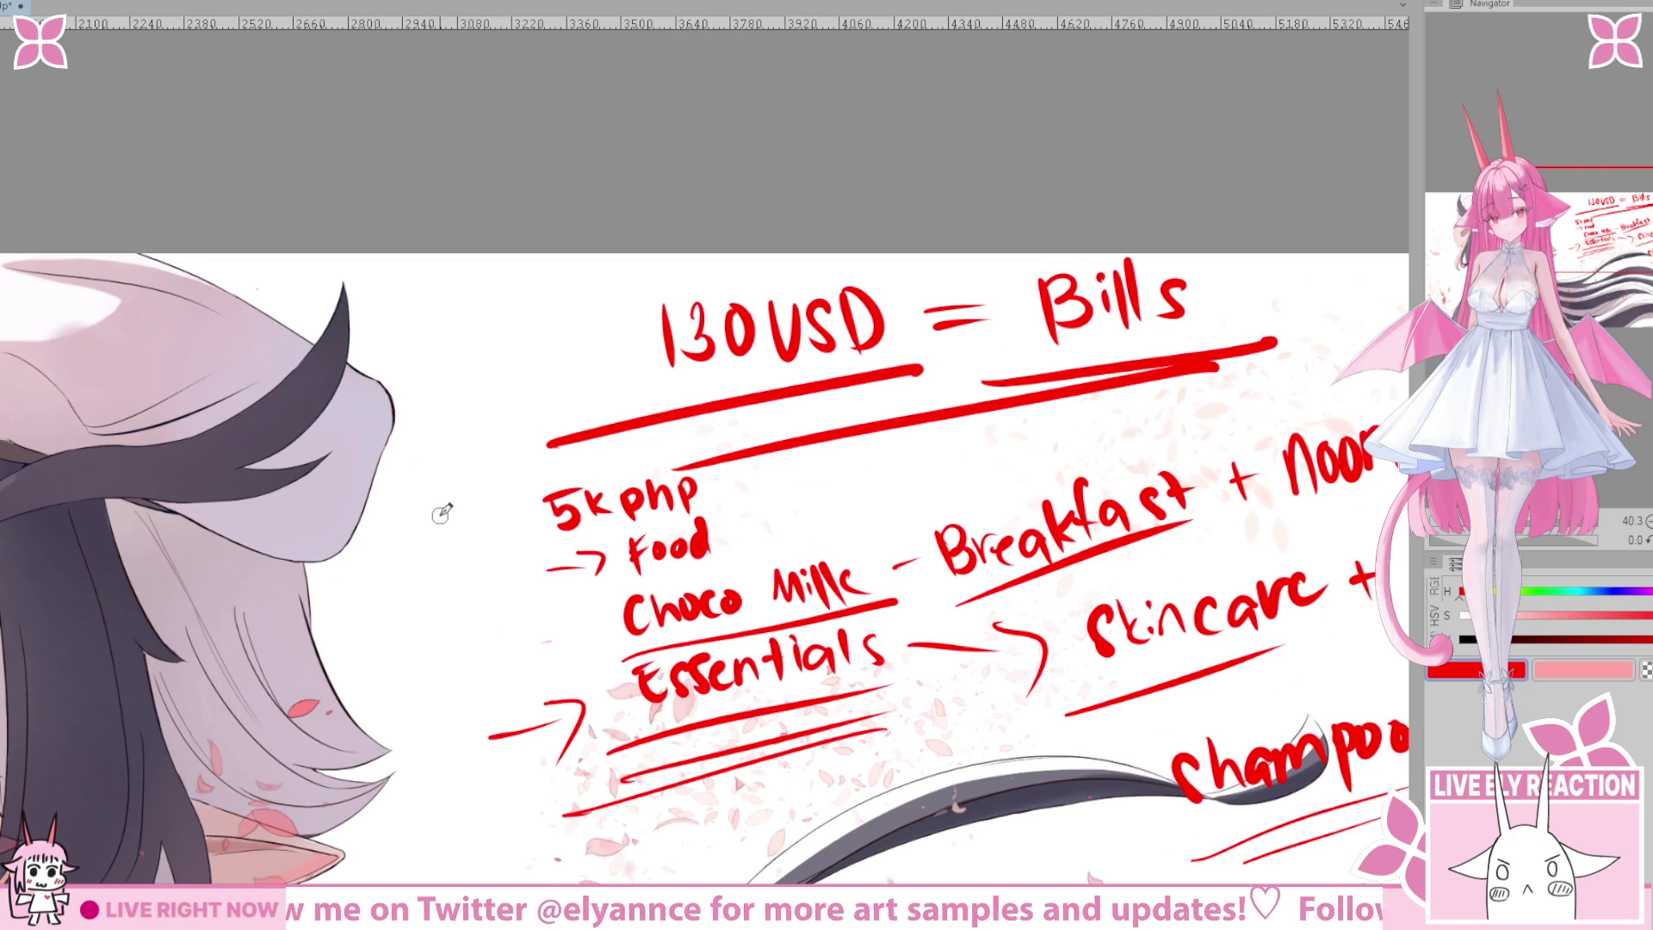
scroll(439, 515, "down", 5)
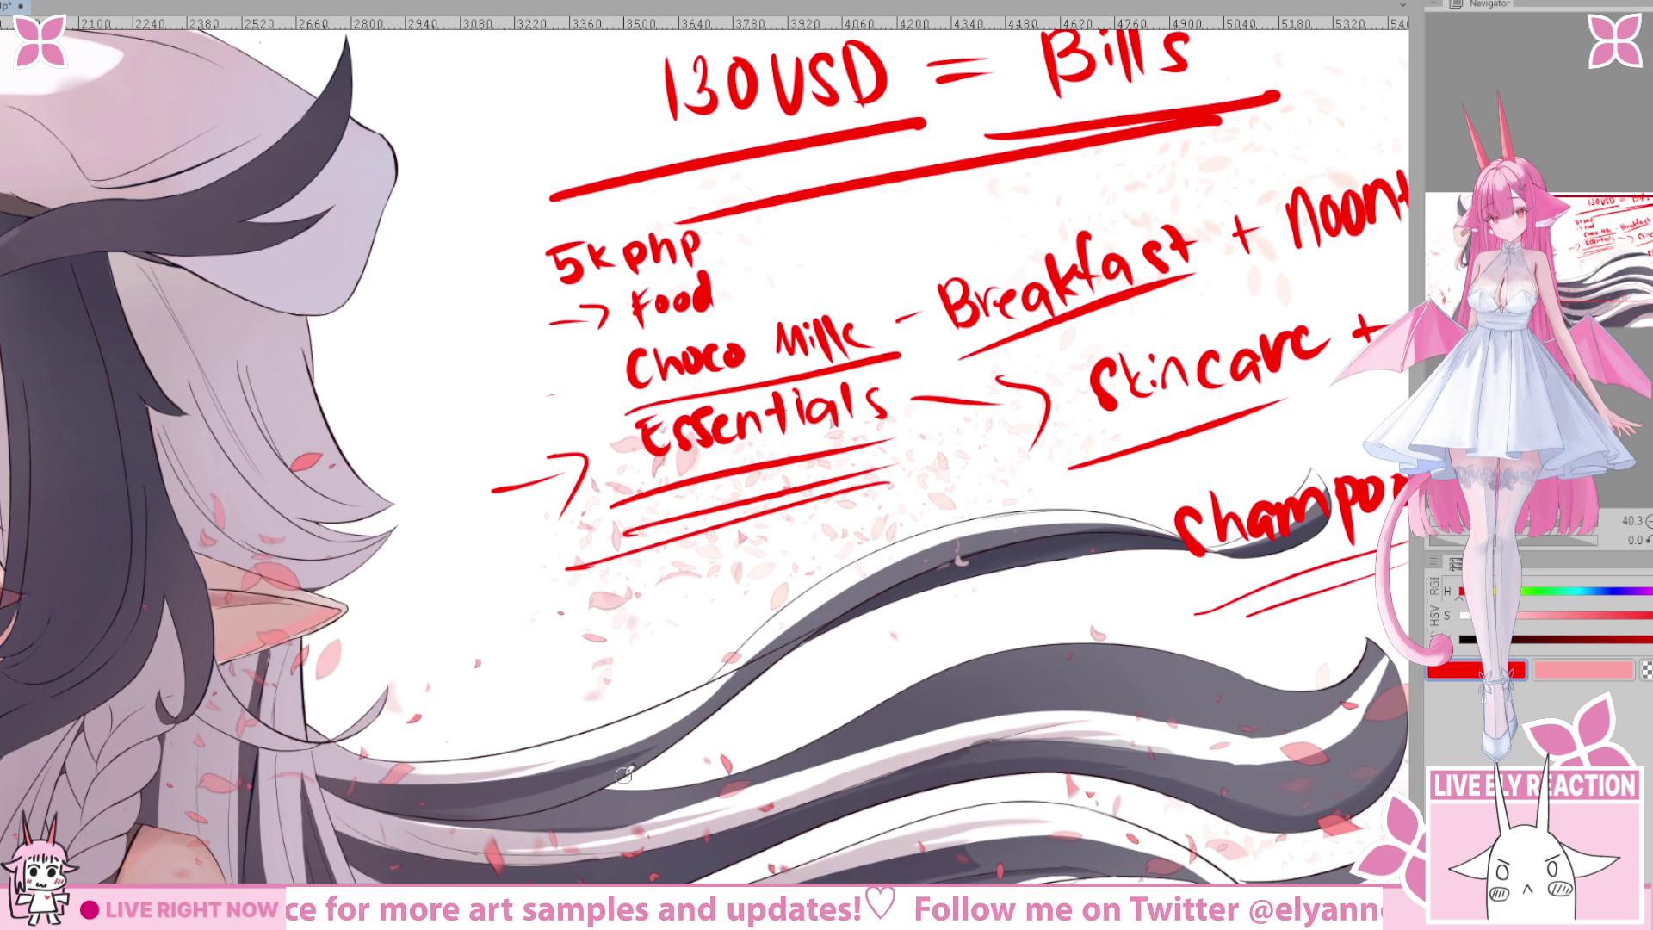
Try an arrow and strokes around Choco Milk, undoing each one.
mouse_move(750, 711)
left_mouse_down()
mouse_move(363, 672)
mouse_move(646, 792)
left_mouse_up()
left_click_drag(280, 551, 504, 473)
mouse_move(379, 480)
left_mouse_down()
mouse_move(512, 452)
mouse_move(477, 517)
left_mouse_up()
key("ctrl+z")
key("ctrl+z")
key("ctrl+z")
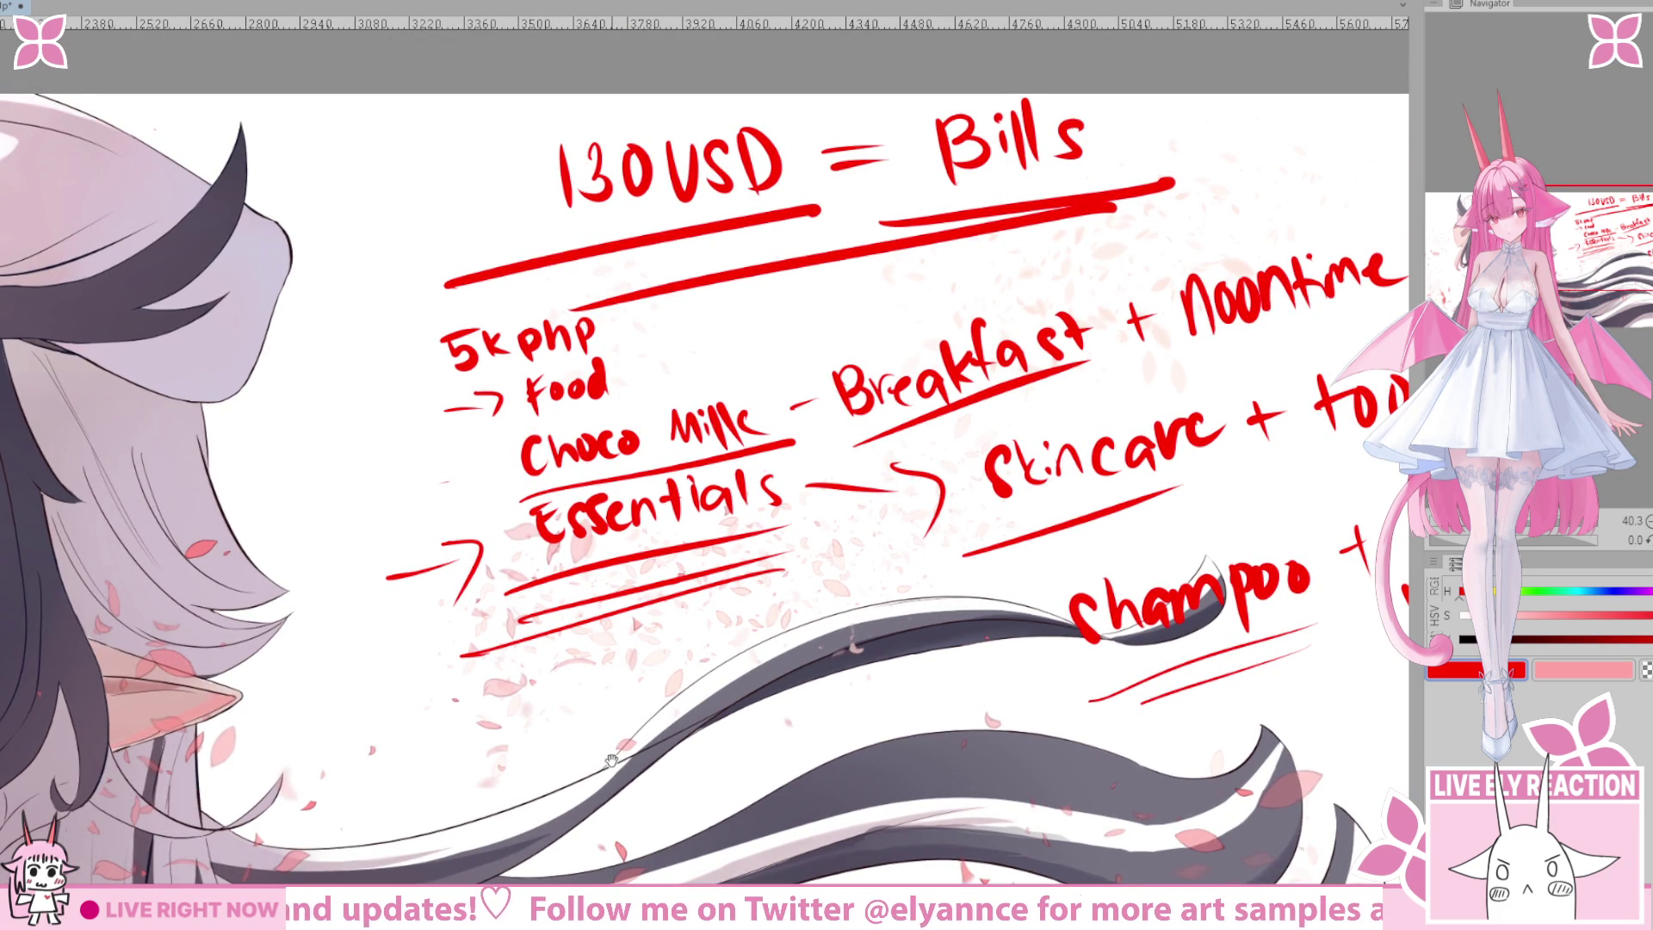
left_click_drag(754, 821, 775, 818)
left_click_drag(348, 492, 714, 387)
key("ctrl+z")
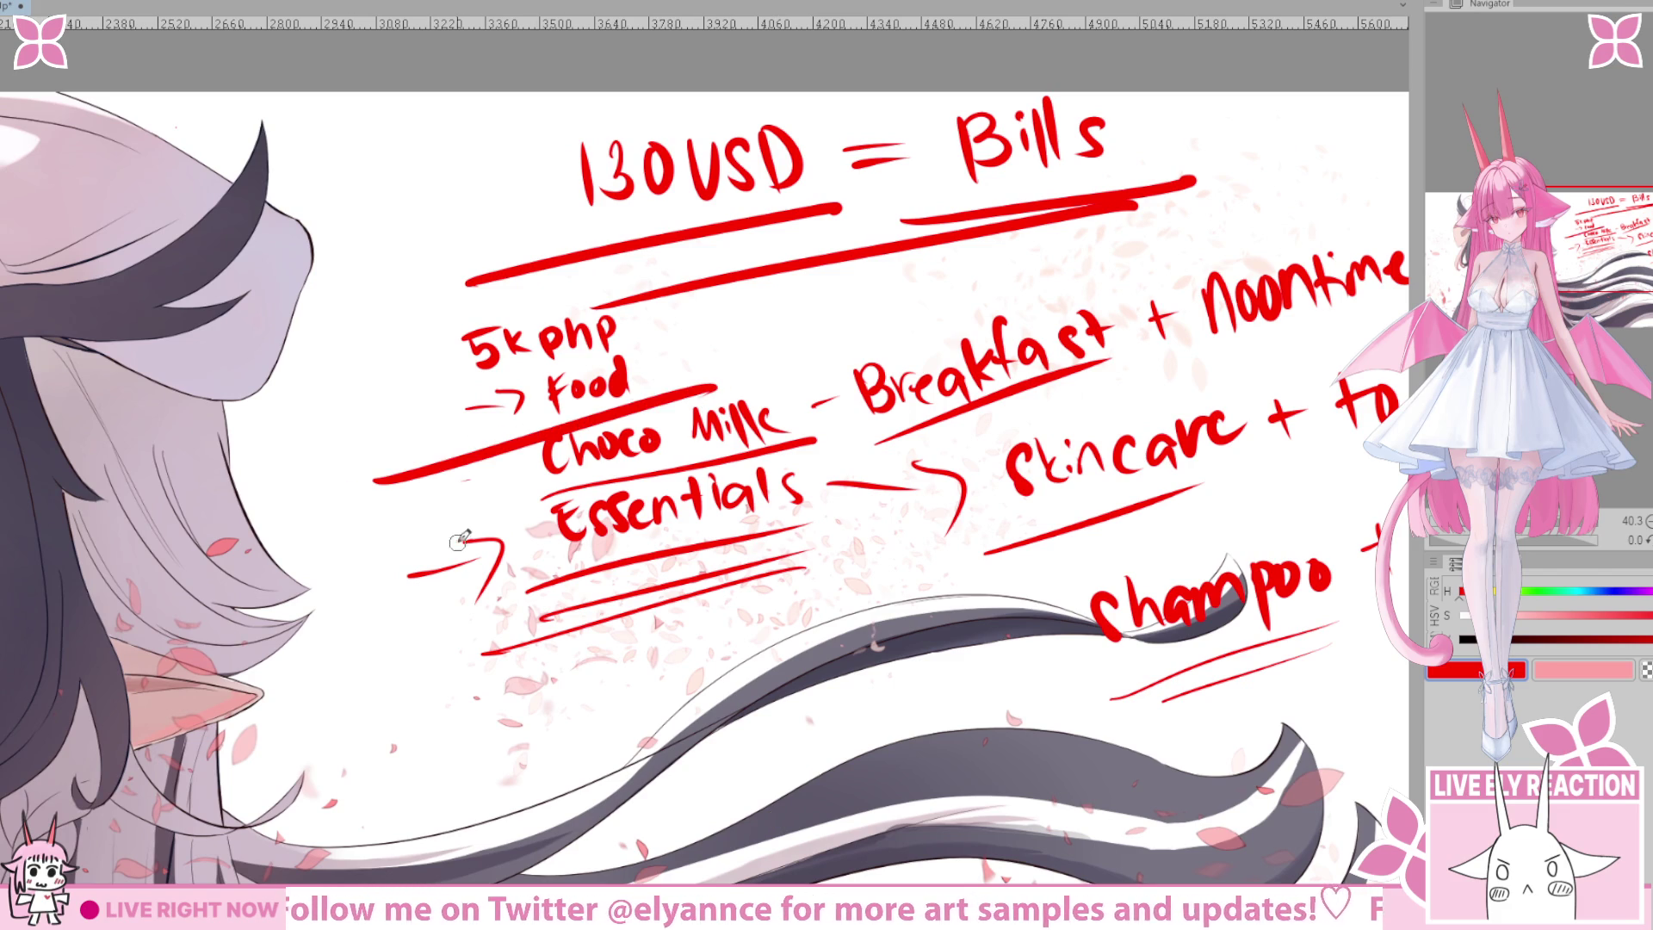
left_click_drag(474, 523, 823, 438)
key("ctrl+z")
key("ctrl+z")
Write 'outside' below the Essentials lines and undo a trial strike through 5k php.
mouse_move(788, 710)
left_mouse_down()
mouse_move(758, 672)
mouse_move(775, 599)
left_mouse_up()
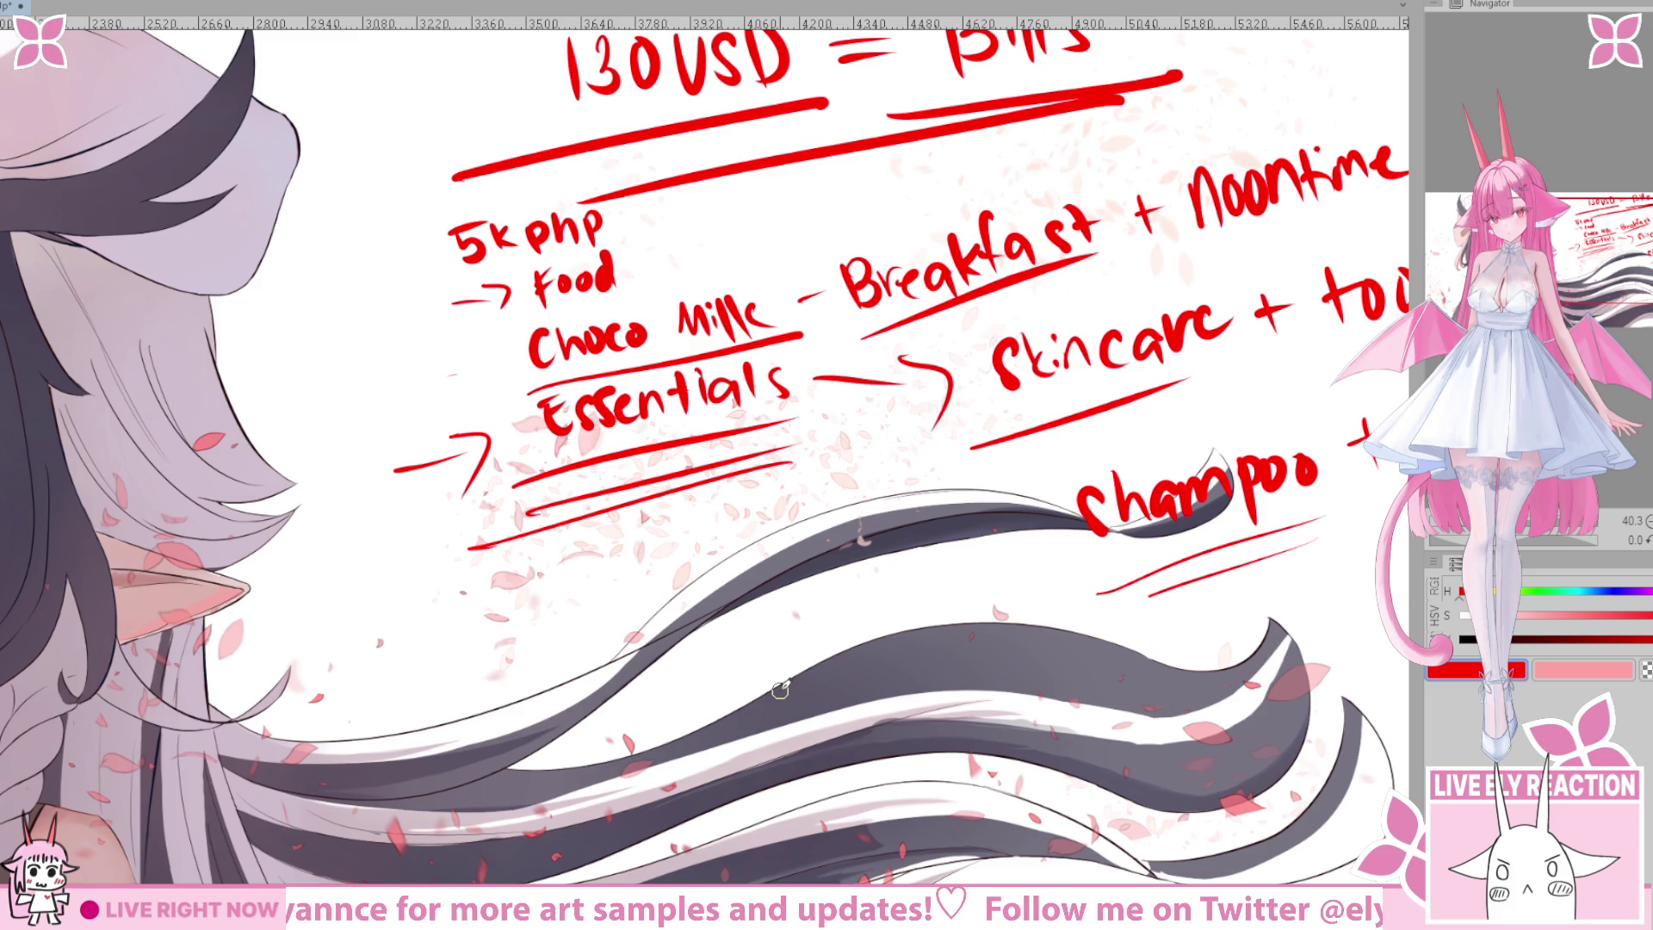
left_click_drag(780, 689, 727, 585)
mouse_move(522, 522)
left_mouse_down()
mouse_move(620, 498)
mouse_move(663, 521)
mouse_move(693, 503)
mouse_move(751, 510)
left_mouse_up()
left_click_drag(852, 465, 860, 486)
left_click_drag(725, 564, 784, 602)
mouse_move(358, 263)
left_mouse_down()
mouse_move(680, 162)
mouse_move(427, 228)
mouse_move(990, 374)
mouse_move(1016, 86)
mouse_move(508, 236)
left_mouse_up()
key("ctrl+z")
key("ctrl+z")
key("ctrl+z")
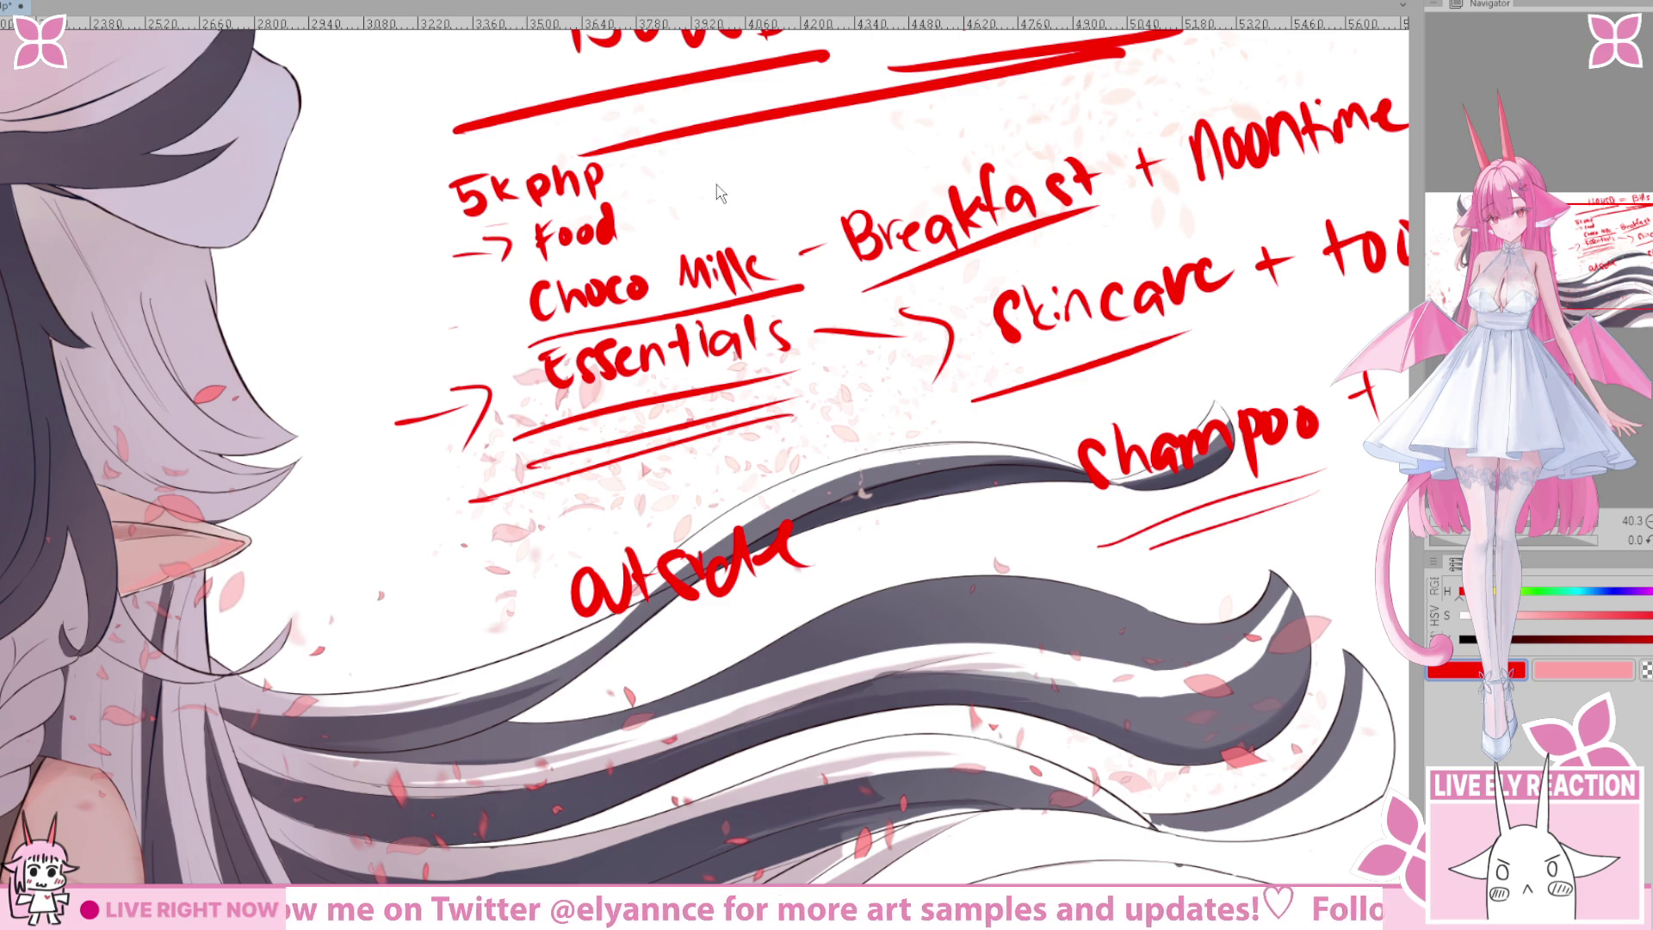
Circle the Food and Essentials list and extend the arrow, then undo both strokes.
left_click_drag(966, 259, 882, 292)
left_click_drag(568, 231, 624, 495)
left_click_drag(815, 451, 551, 228)
left_click_drag(423, 691, 501, 648)
left_click_drag(491, 565, 604, 550)
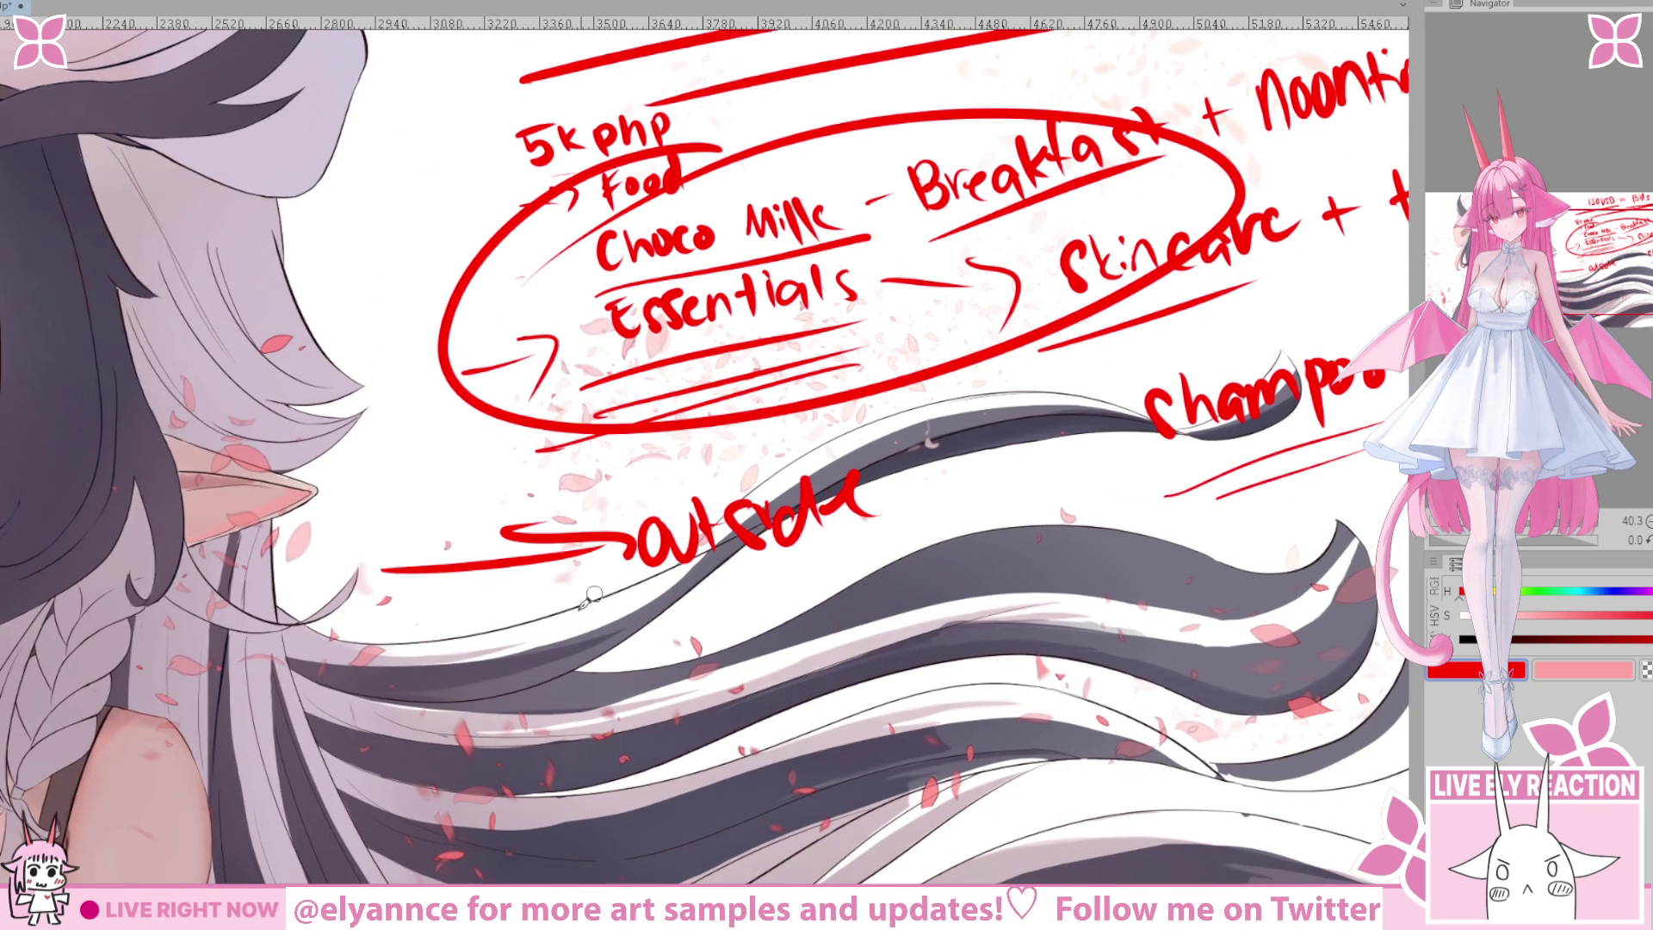
scroll(517, 545, "up", 3)
key("ctrl+z")
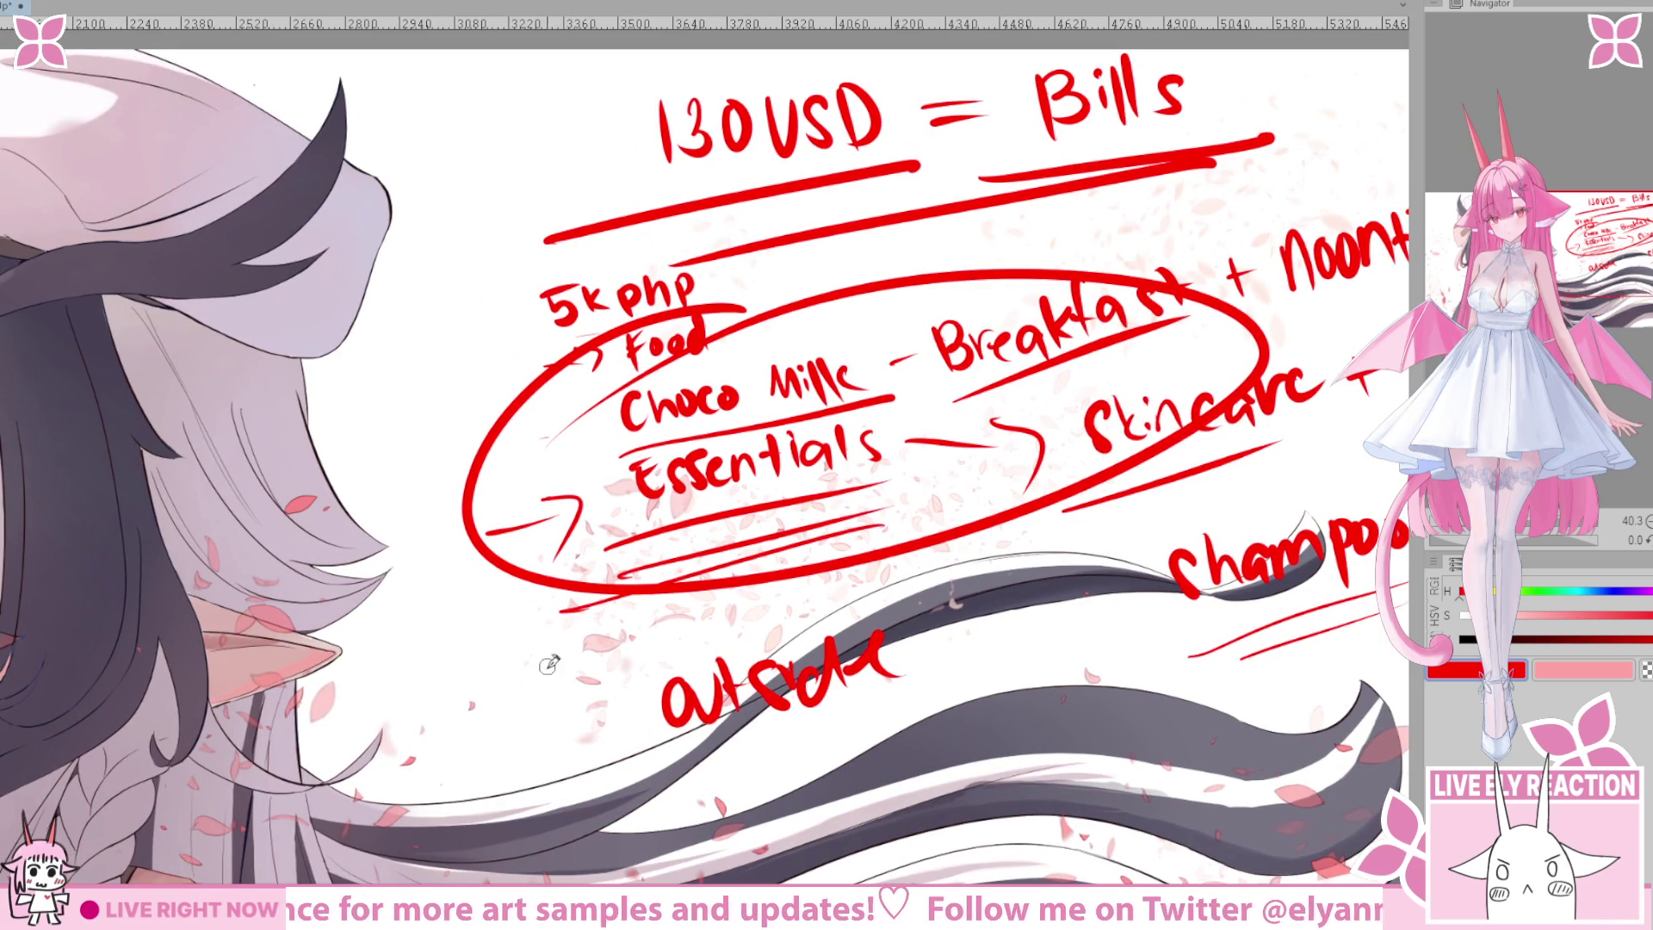
key("ctrl+z")
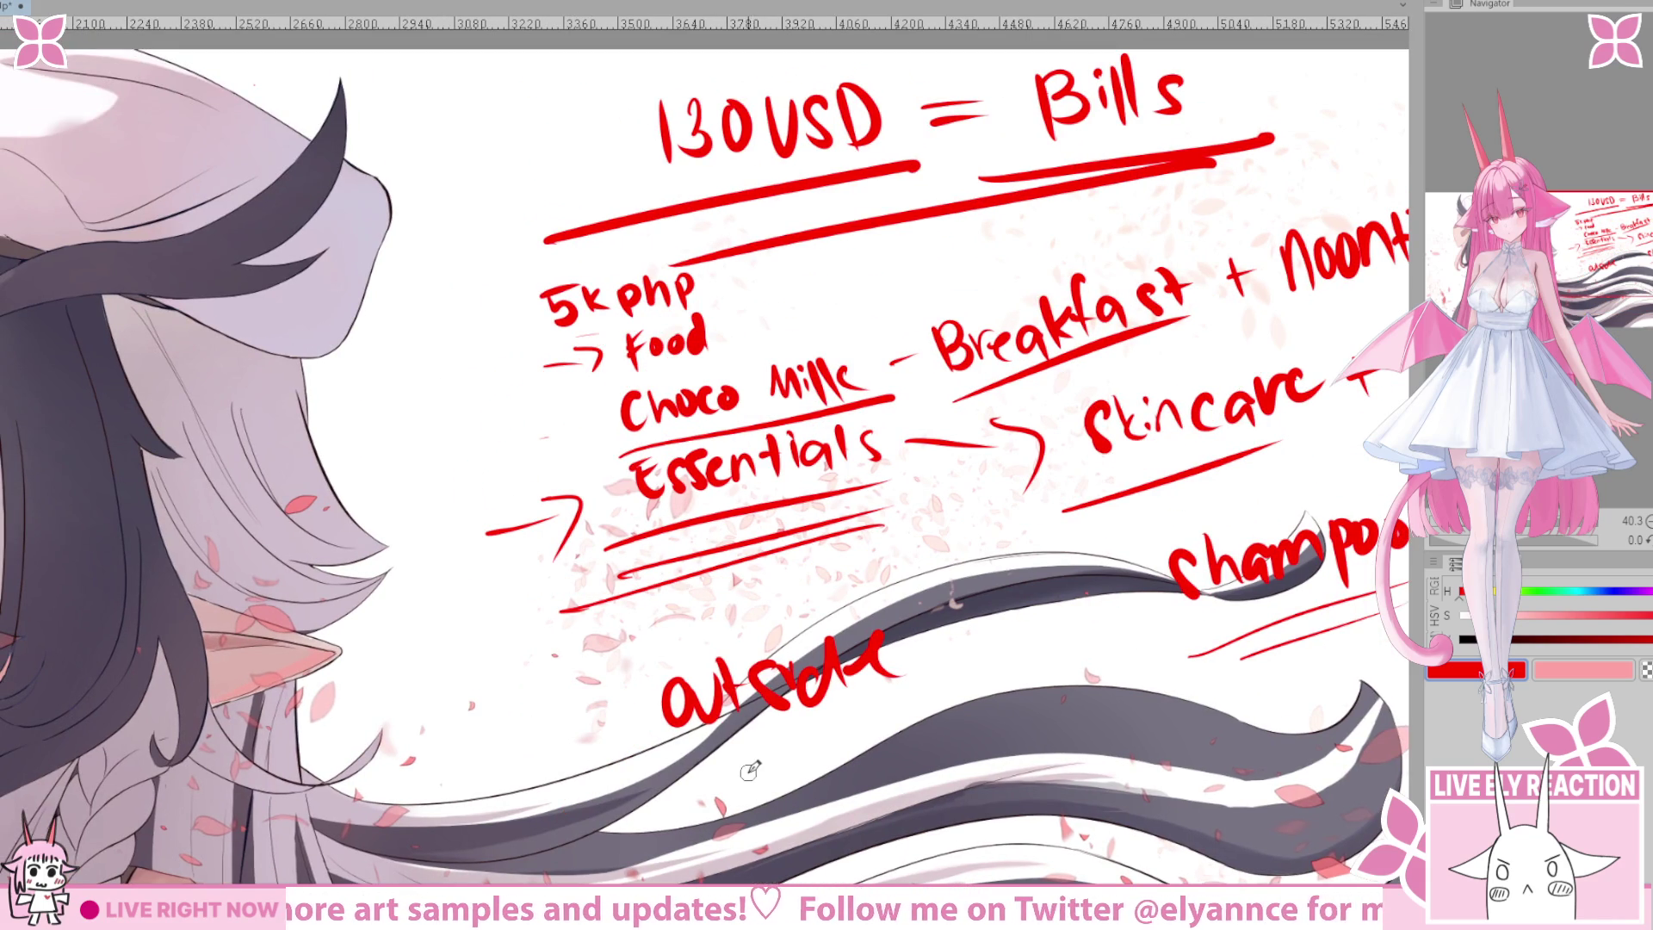
scroll(752, 769, "down", 1)
Write 'snacks' under 'outside' and add two red underline strokes.
mouse_move(637, 705)
left_mouse_down()
mouse_move(727, 715)
mouse_move(788, 670)
mouse_move(840, 685)
mouse_move(740, 551)
left_mouse_up()
left_click_drag(482, 745, 839, 581)
left_click_drag(564, 779, 848, 650)
mouse_move(875, 666)
left_mouse_down()
mouse_move(847, 689)
mouse_move(485, 594)
left_mouse_up()
Write 'Commission' below snacks with a long slanted red underline.
mouse_move(639, 575)
left_mouse_down()
mouse_move(676, 608)
mouse_move(749, 594)
mouse_move(779, 545)
mouse_move(895, 533)
mouse_move(926, 486)
mouse_move(957, 515)
left_mouse_up()
left_click_drag(655, 721, 749, 627)
left_click_drag(374, 780, 1024, 547)
scroll(1193, 465, "down", 3)
mouse_move(853, 727)
left_mouse_down()
mouse_move(667, 820)
mouse_move(611, 795)
left_mouse_up()
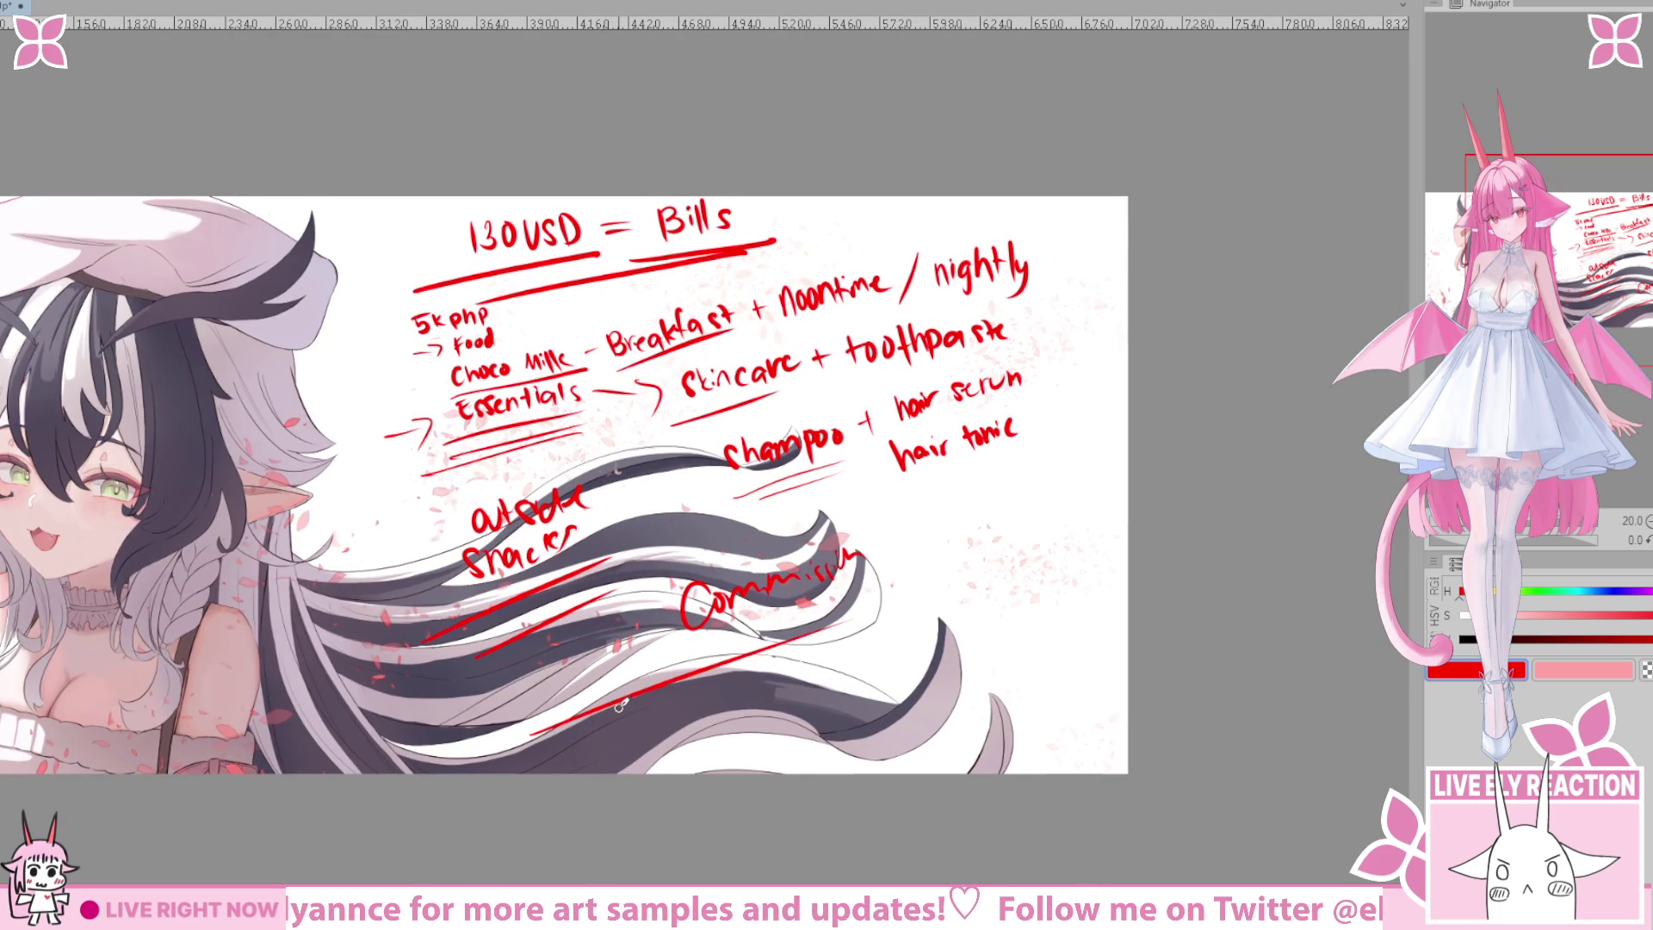
Zoom out and back in to review the whole bills note.
scroll(620, 705, "down", 1)
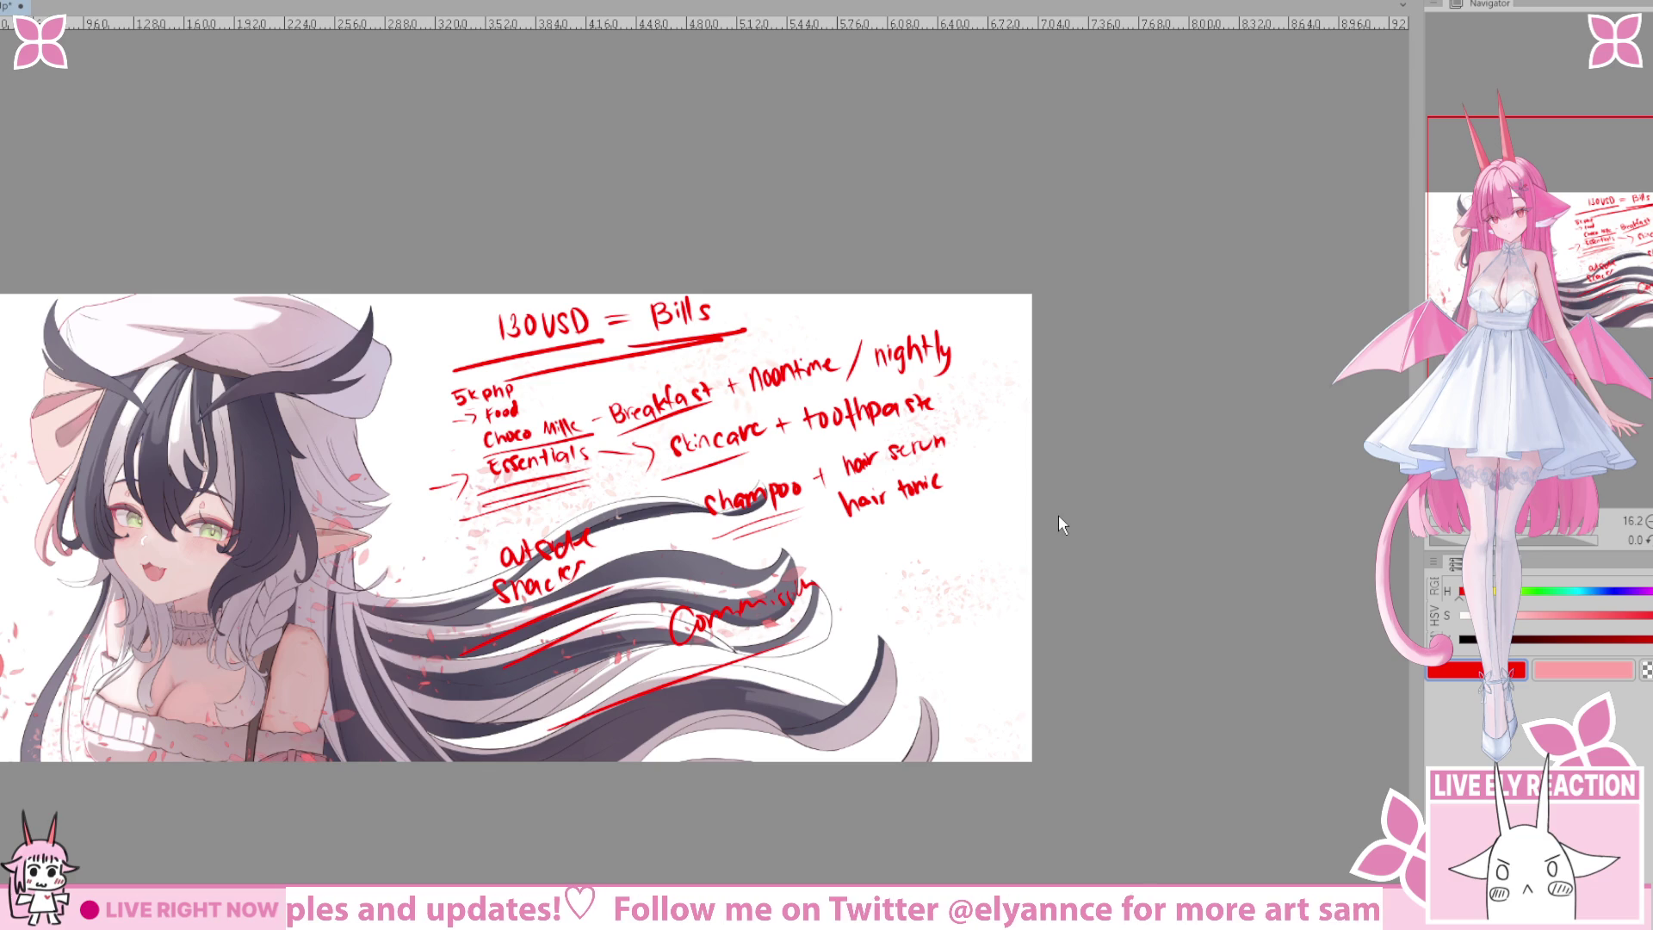
left_click_drag(895, 703, 919, 713)
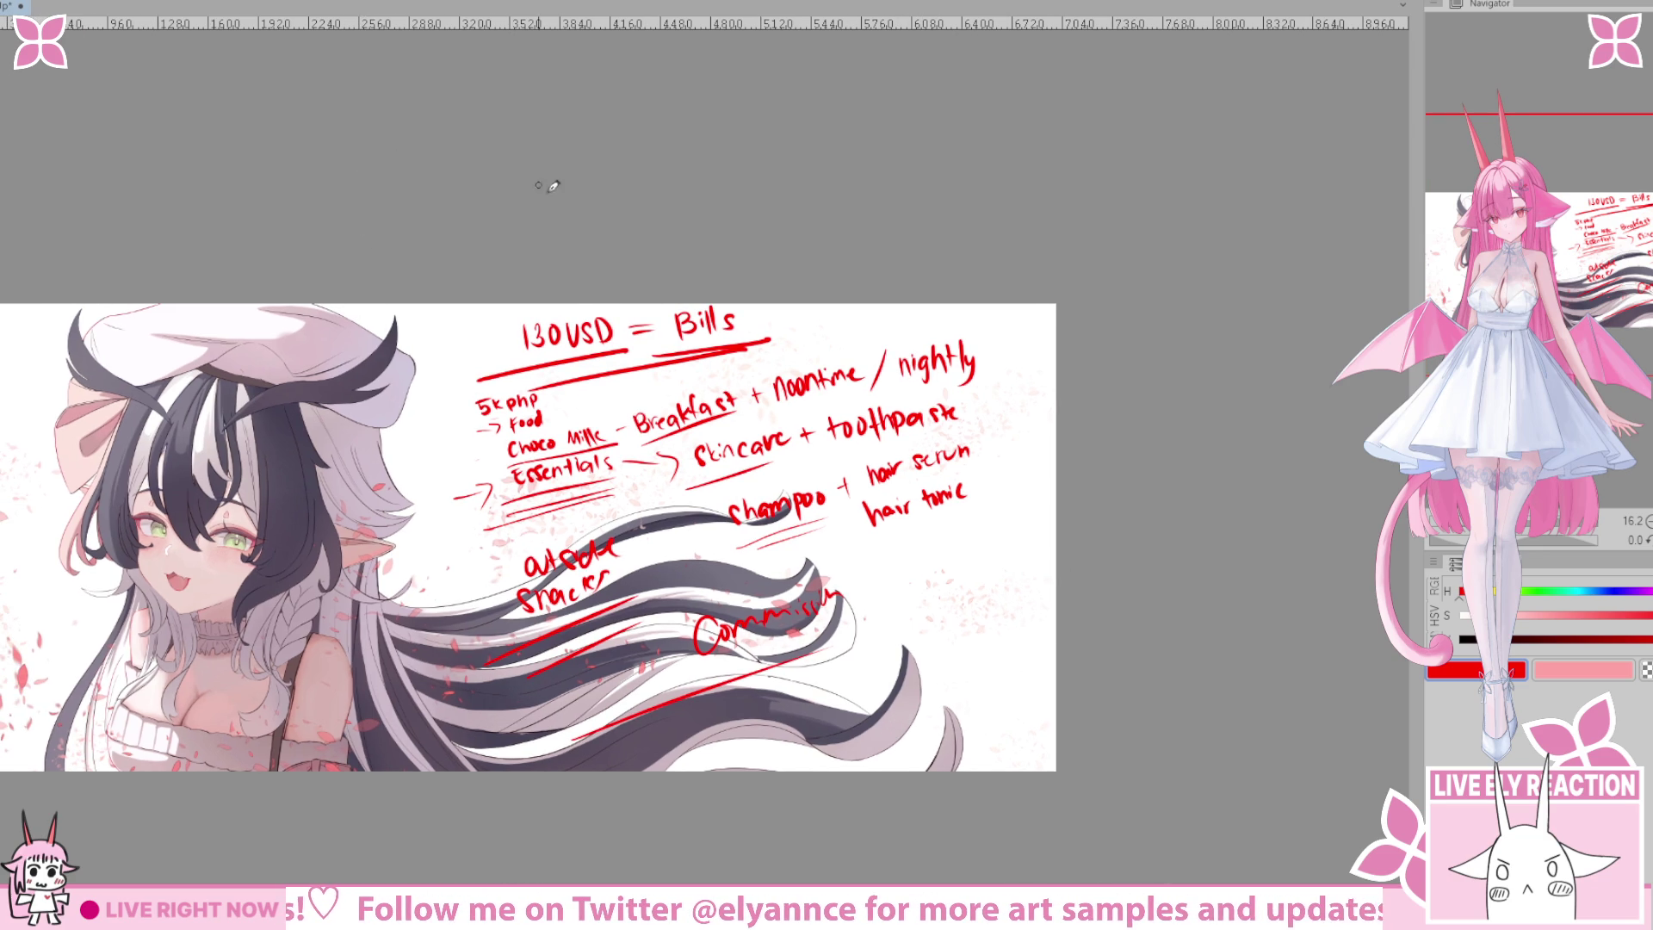
scroll(676, 366, "up", 3)
scroll(684, 680, "down", 2)
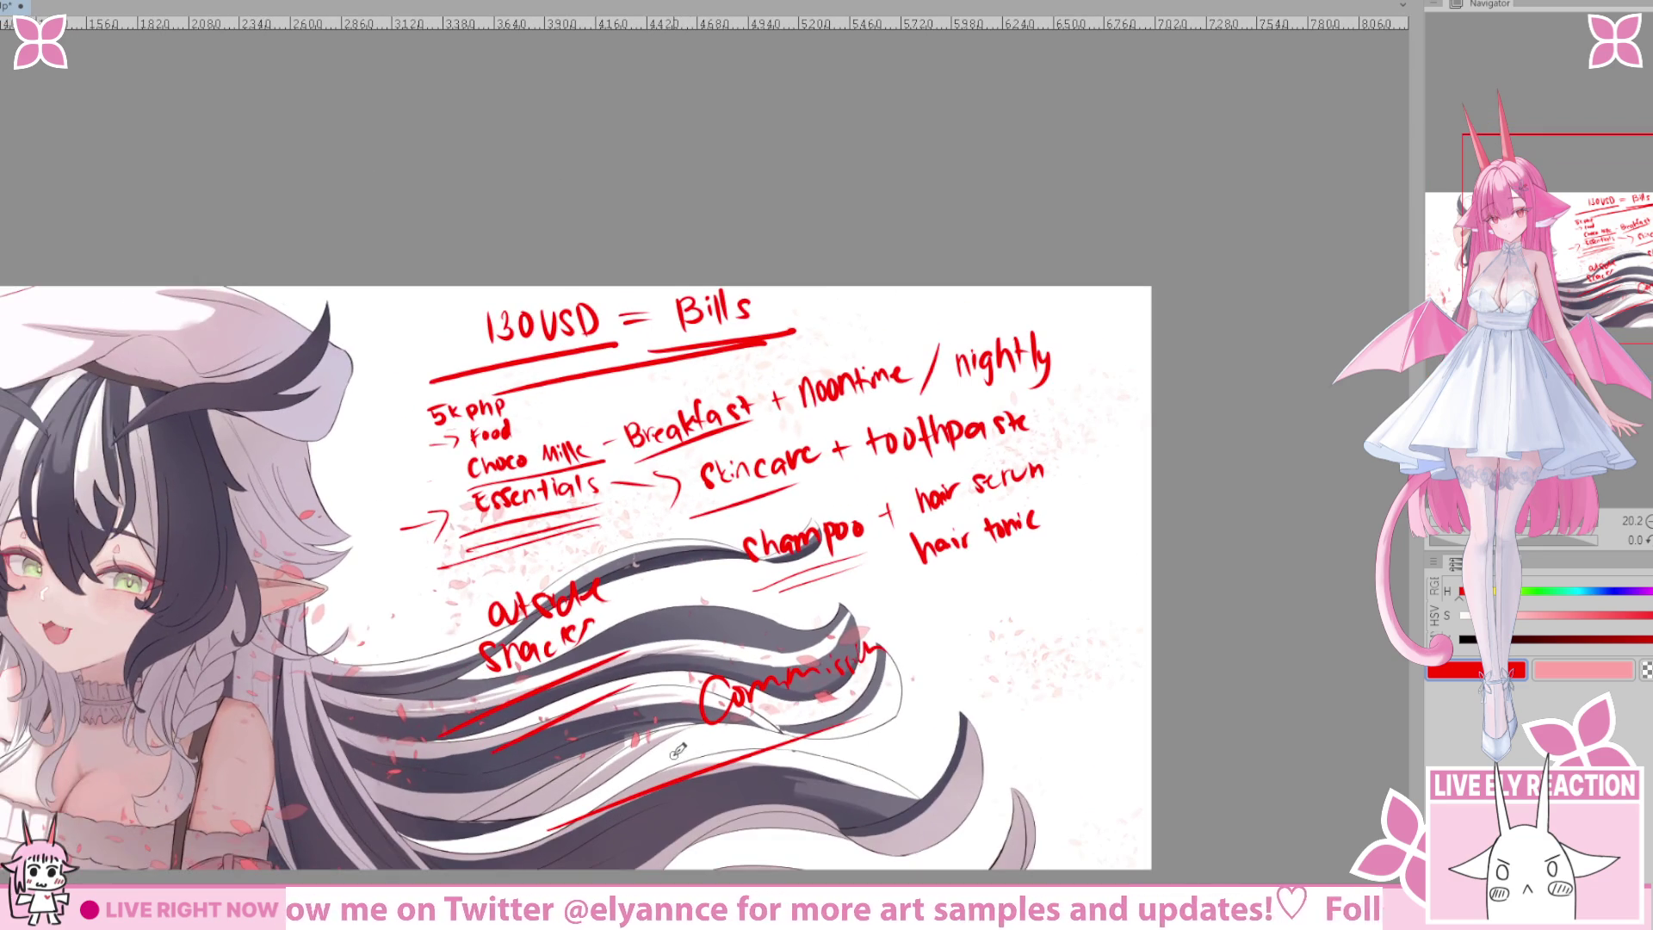
scroll(684, 646, "up", 2)
scroll(682, 606, "down", 3)
scroll(683, 605, "up", 1)
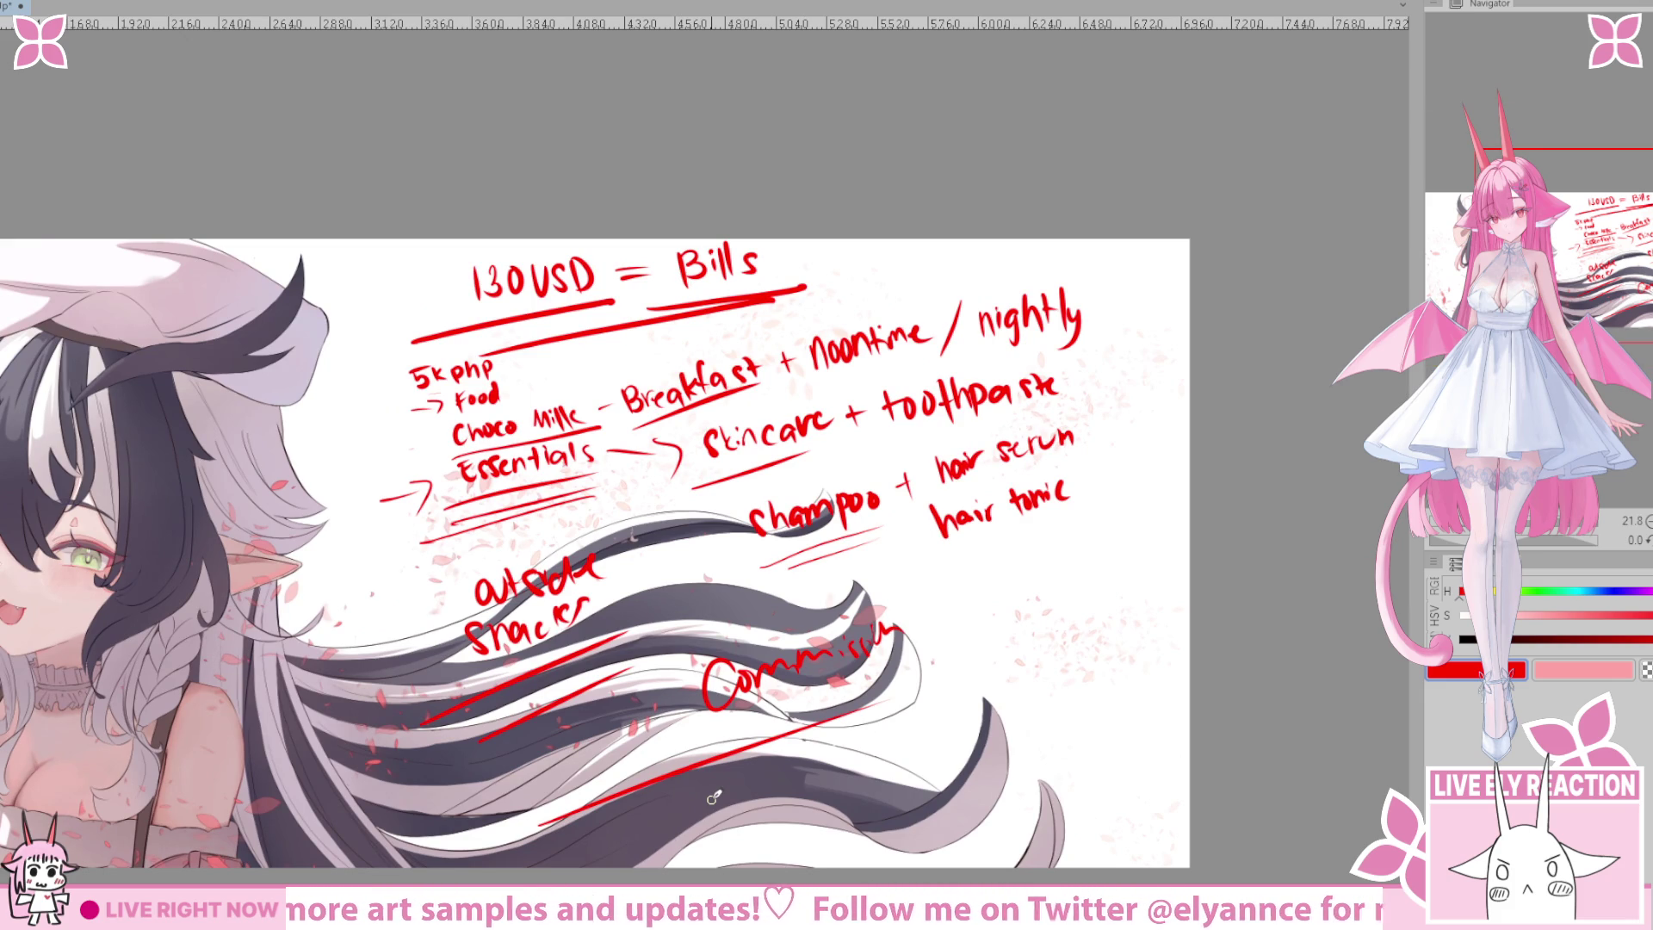
scroll(714, 801, "up", 1)
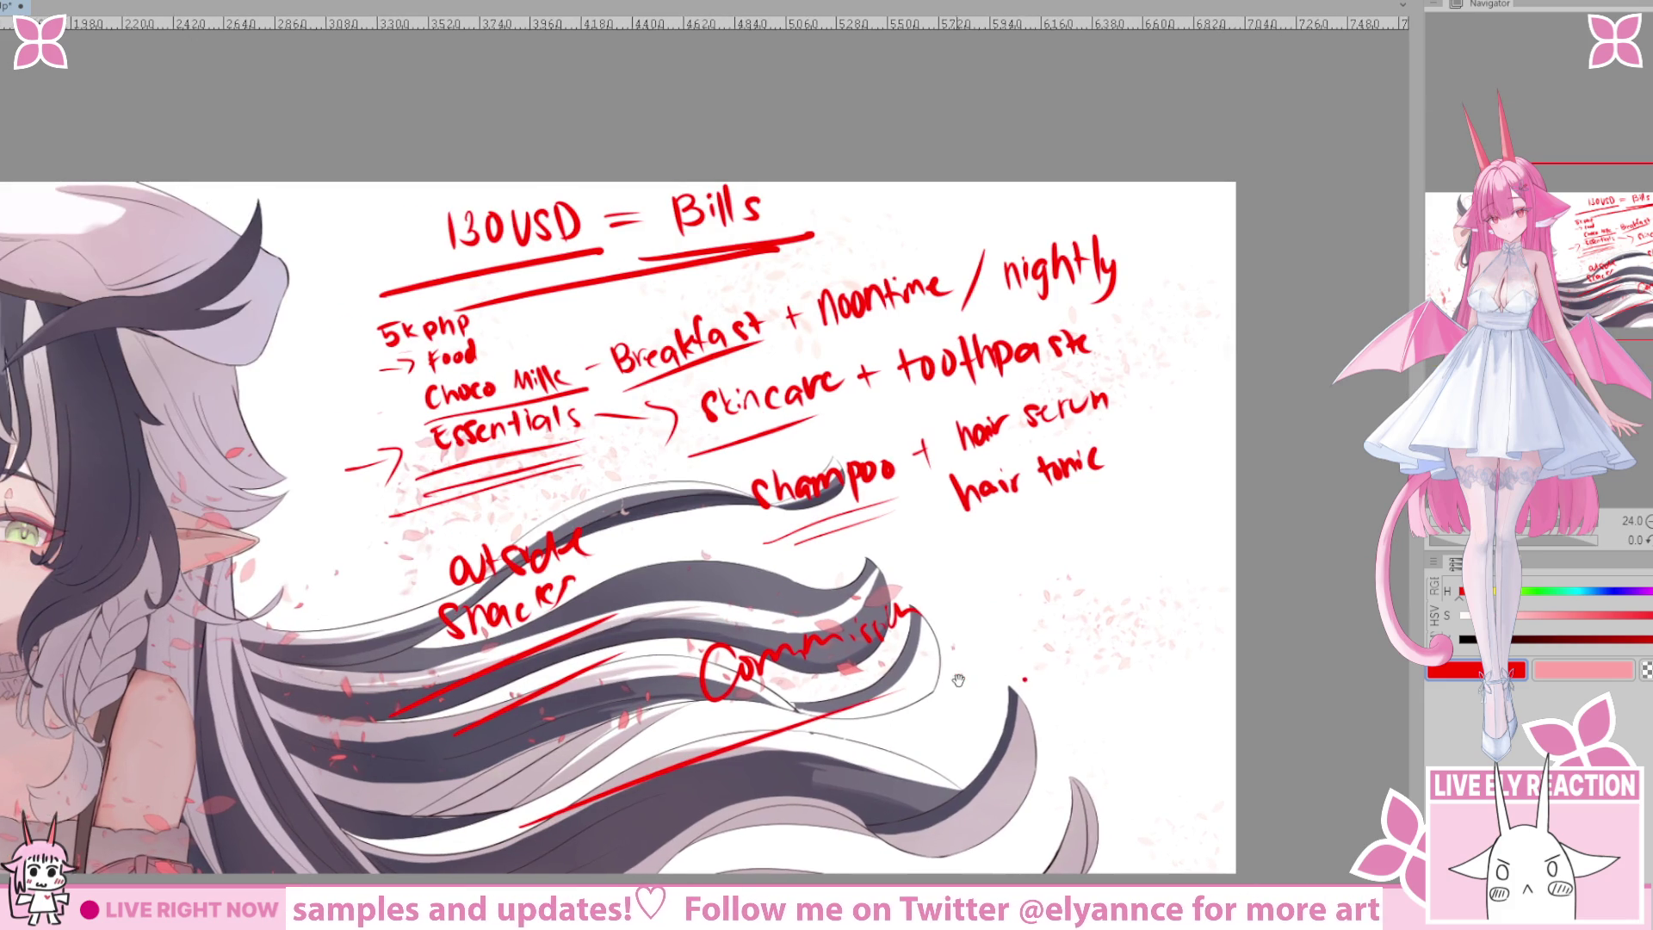
Write 'or' after Commission, undoing a trial plus sign and a stray stroke.
left_click_drag(966, 674, 682, 614)
left_click_drag(653, 491, 689, 569)
left_click_drag(663, 538, 730, 509)
key("ctrl+z")
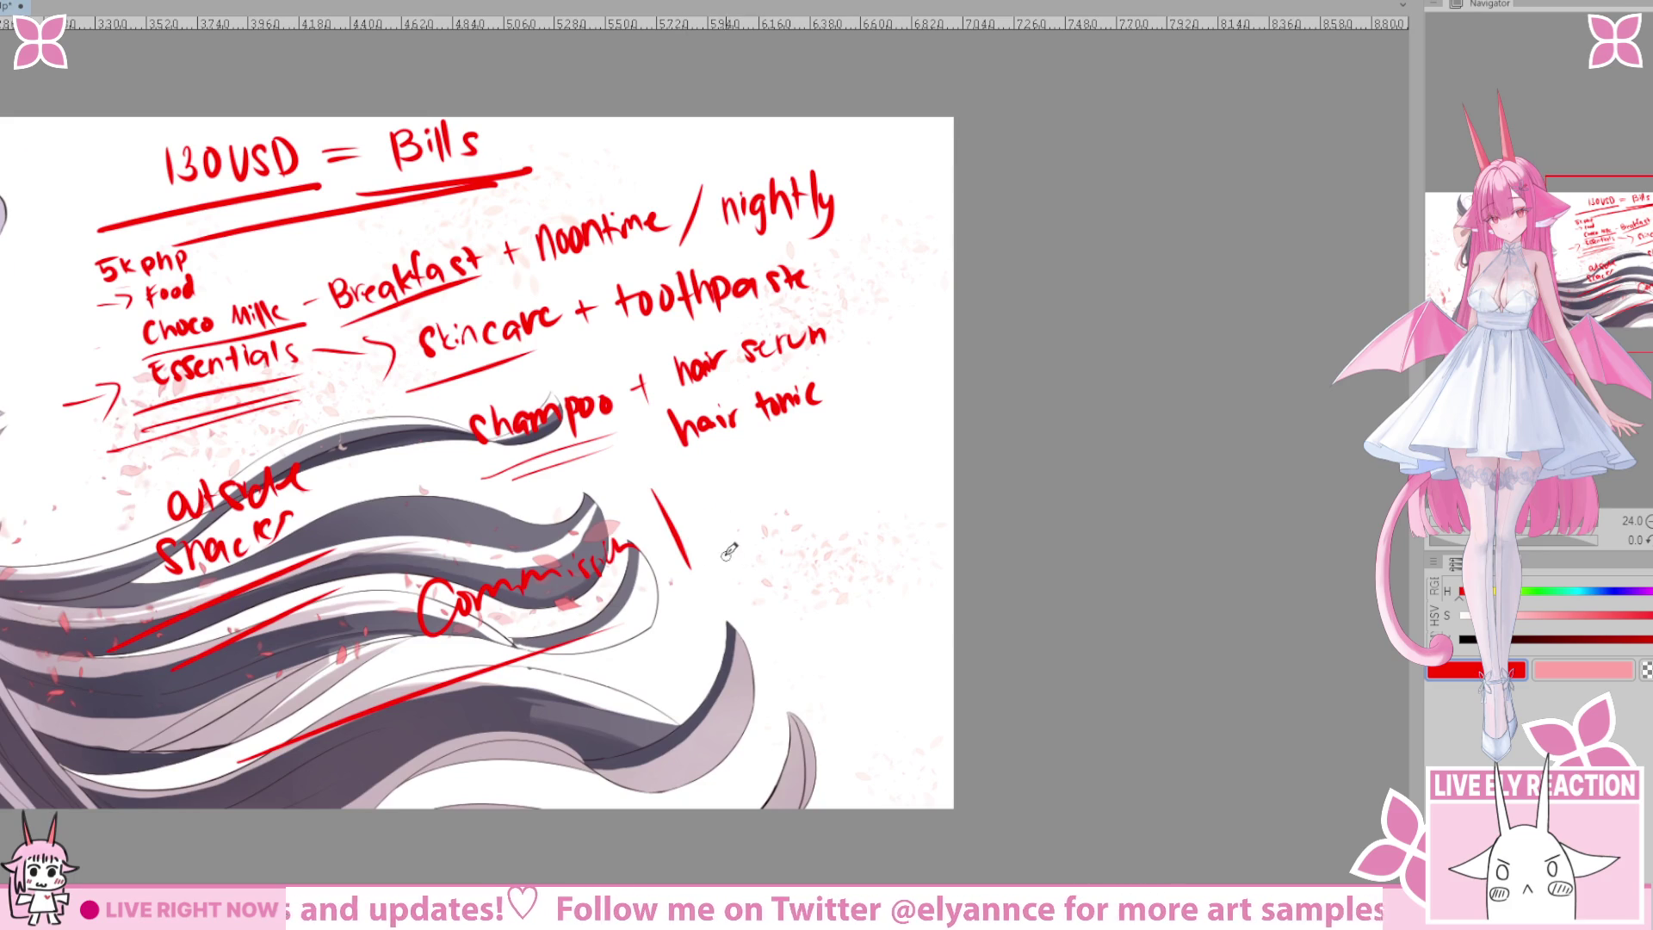
key("ctrl+z")
mouse_move(717, 508)
left_mouse_down()
mouse_move(830, 452)
mouse_move(913, 365)
left_mouse_up()
mouse_move(615, 616)
left_mouse_down()
mouse_move(697, 573)
mouse_move(678, 642)
mouse_move(693, 578)
mouse_move(774, 555)
mouse_move(785, 633)
left_mouse_up()
key("ctrl+z")
Write 'JOB' below 'or' with two underlines, undoing a strike-through.
left_click_drag(788, 517, 796, 624)
left_click_drag(603, 710, 990, 551)
left_click_drag(742, 715, 1038, 560)
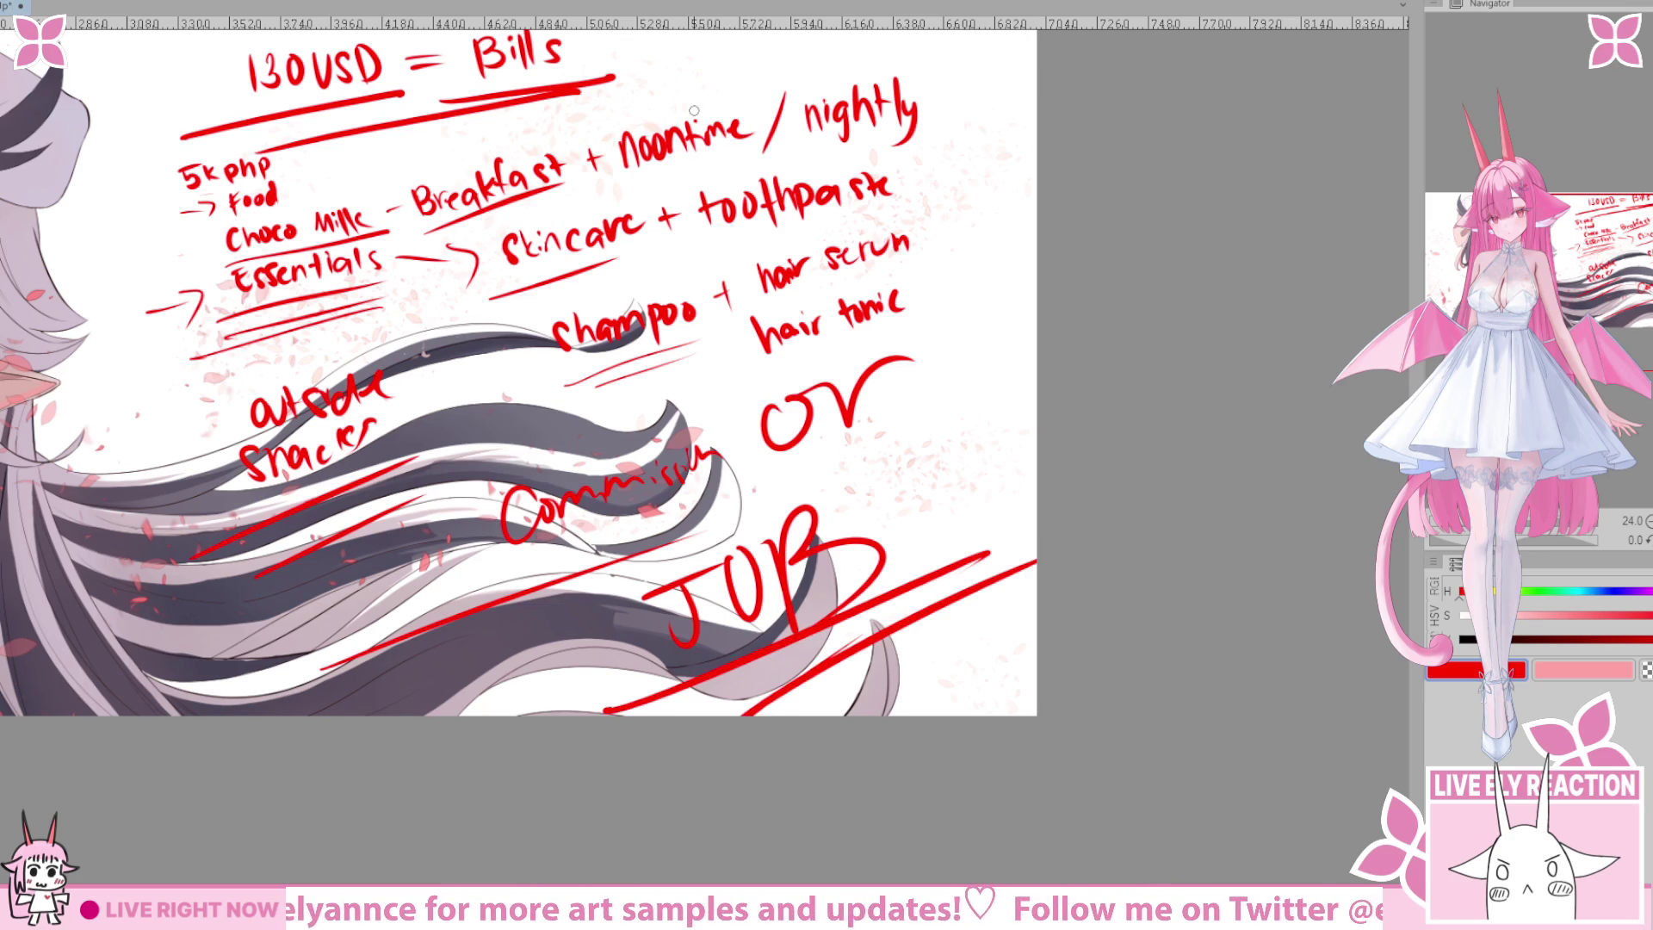
left_click_drag(609, 584, 950, 628)
left_click_drag(868, 525, 956, 481)
key("ctrl+z")
key("ctrl+z")
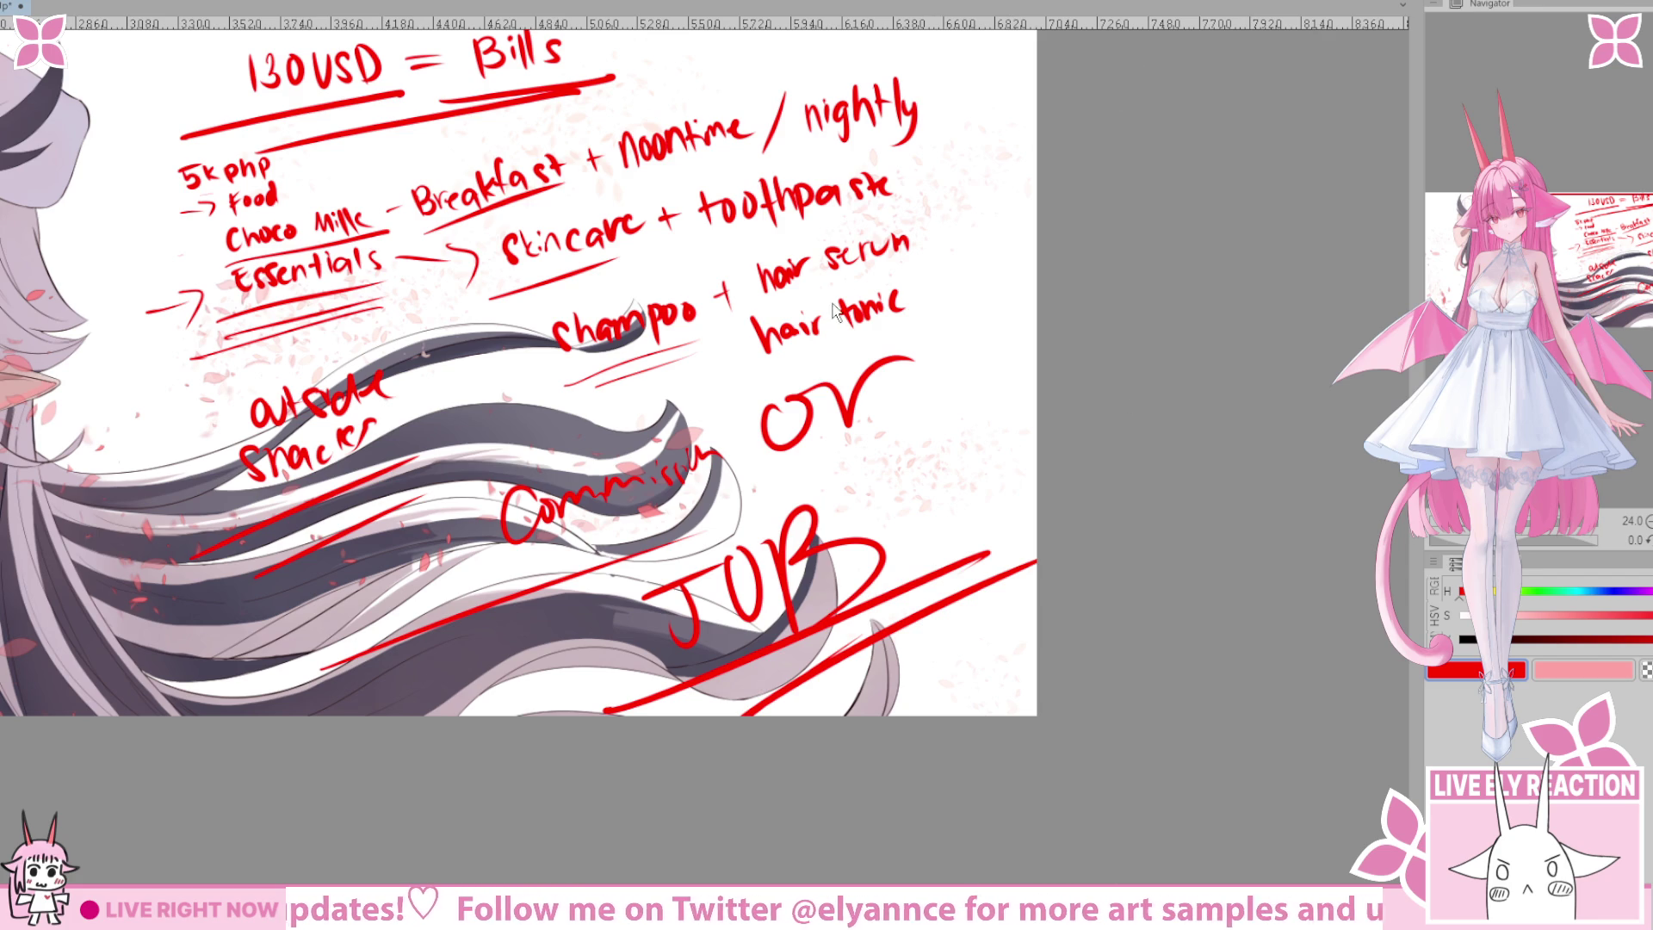
Hide the red budget notes and zoom out and back in on the portrait illustration.
key("Delete")
left_click_drag(209, 549, 786, 692)
scroll(786, 692, "down", 2)
scroll(786, 691, "down", 1)
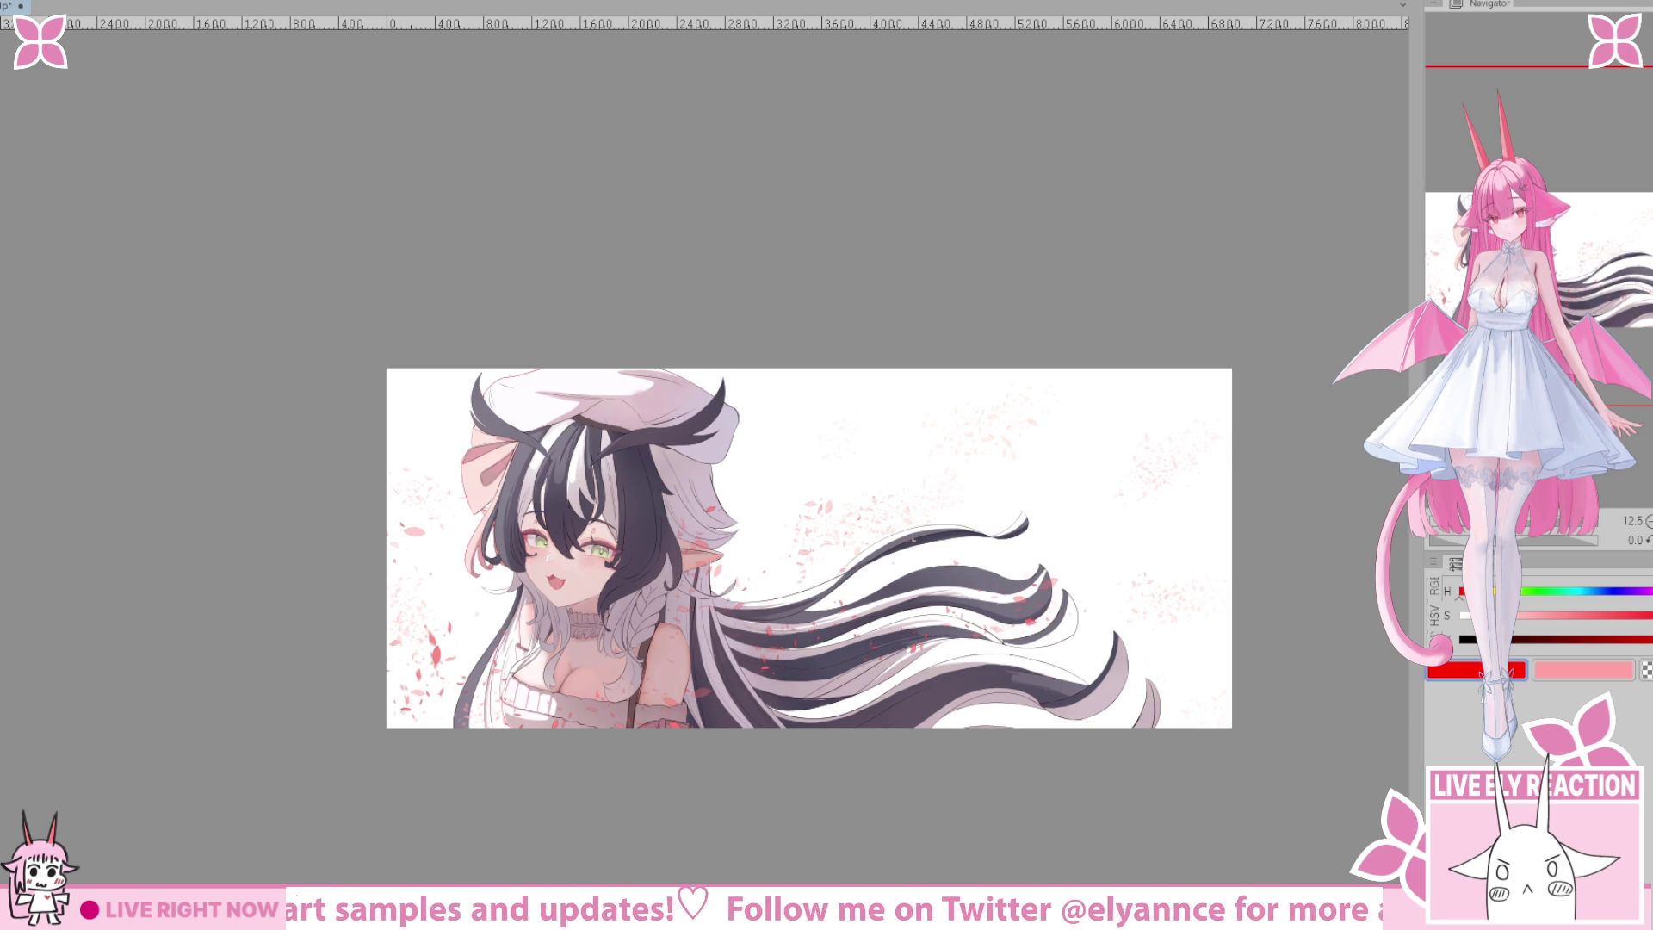
scroll(826, 547, "up", 4)
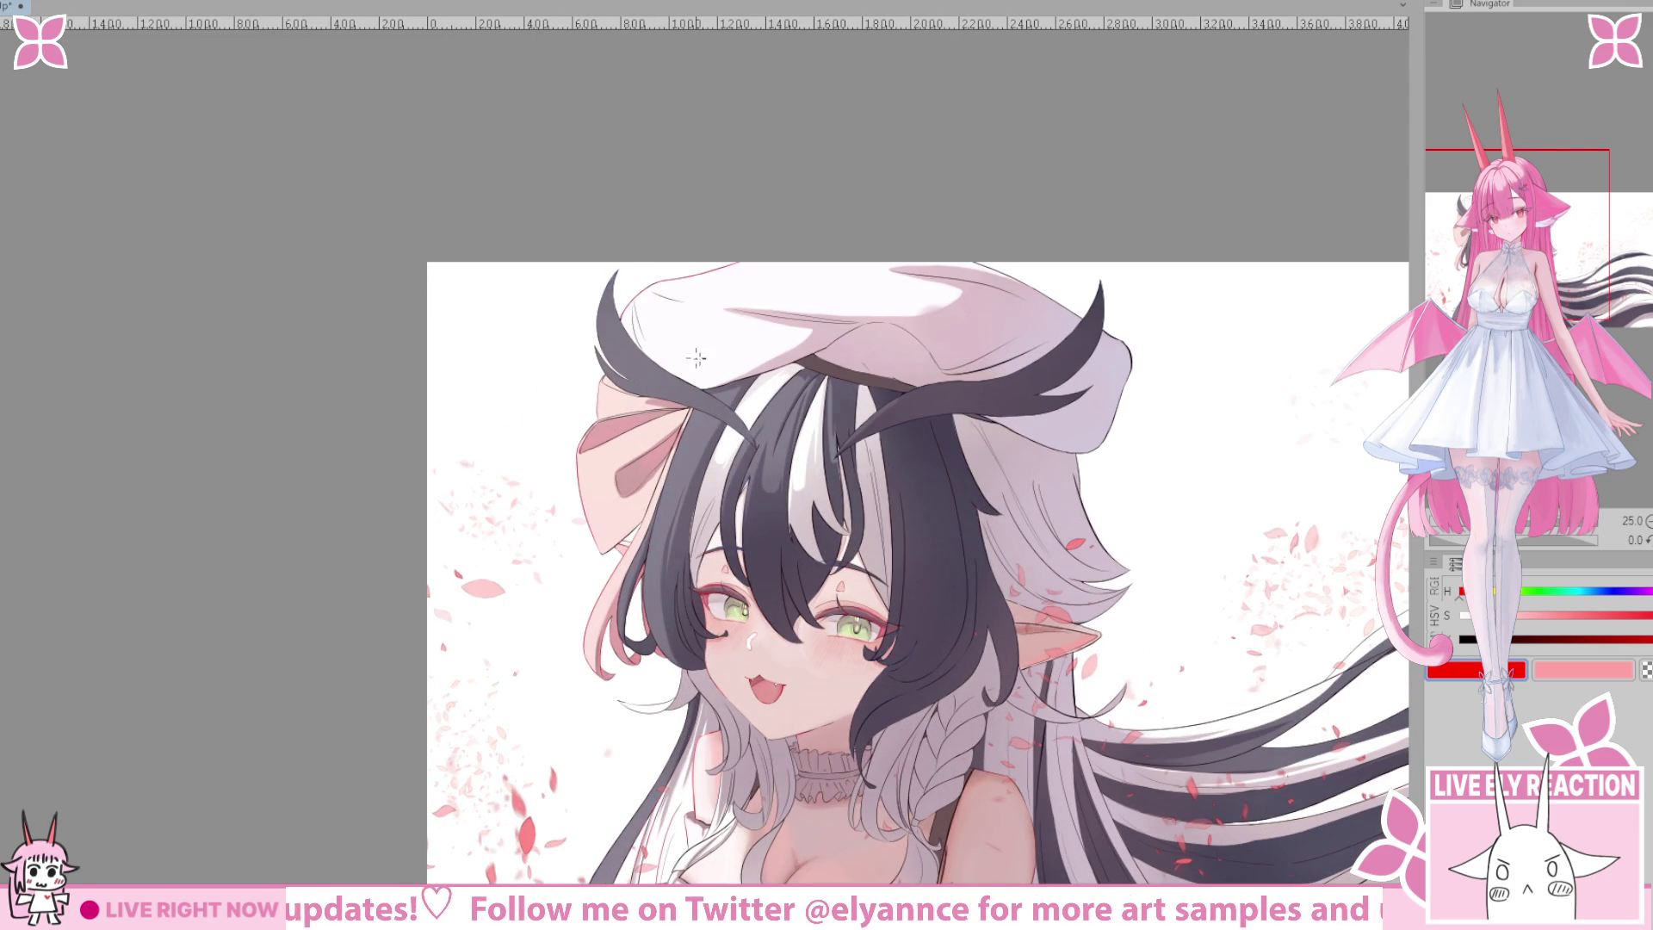
scroll(689, 353, "right", 5)
scroll(746, 400, "up", 1)
scroll(697, 608, "right", 5)
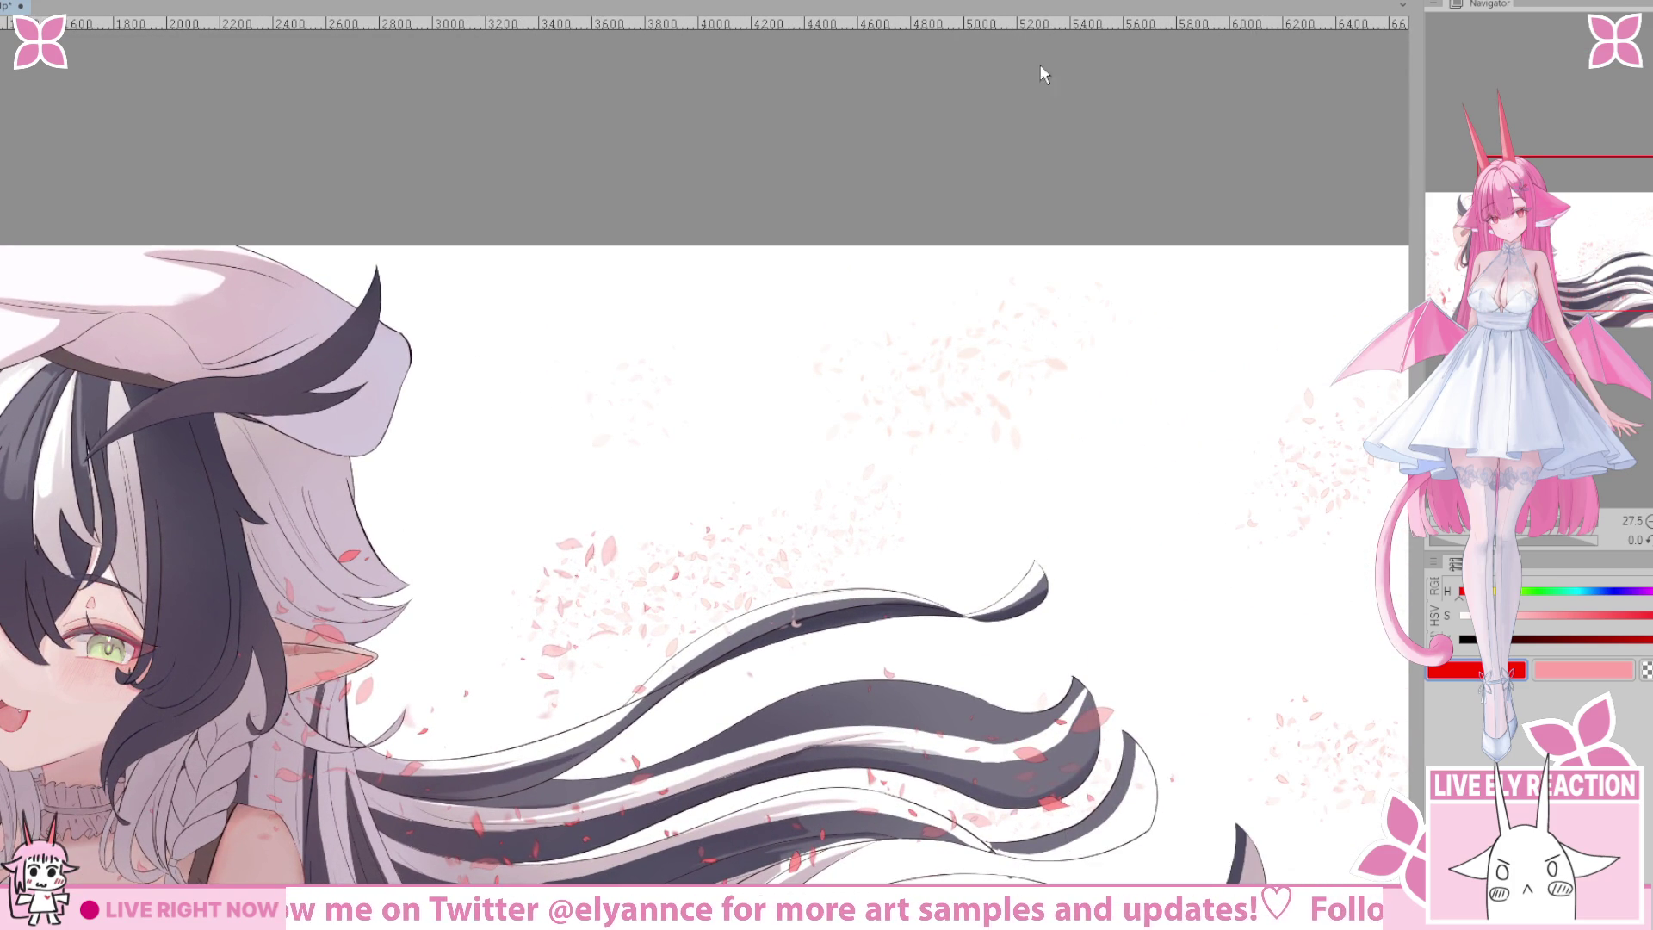
Write the red '3-Months' heading and underline it twice.
mouse_move(570, 381)
left_mouse_down()
mouse_move(650, 341)
mouse_move(699, 372)
mouse_move(579, 418)
mouse_move(659, 409)
left_mouse_up()
mouse_move(687, 465)
left_mouse_down()
mouse_move(694, 355)
mouse_move(746, 448)
mouse_move(775, 406)
mouse_move(828, 449)
left_mouse_up()
left_click_drag(856, 353, 861, 452)
mouse_move(826, 394)
left_mouse_down()
mouse_move(881, 392)
mouse_move(940, 446)
left_mouse_up()
left_click_drag(990, 374, 918, 465)
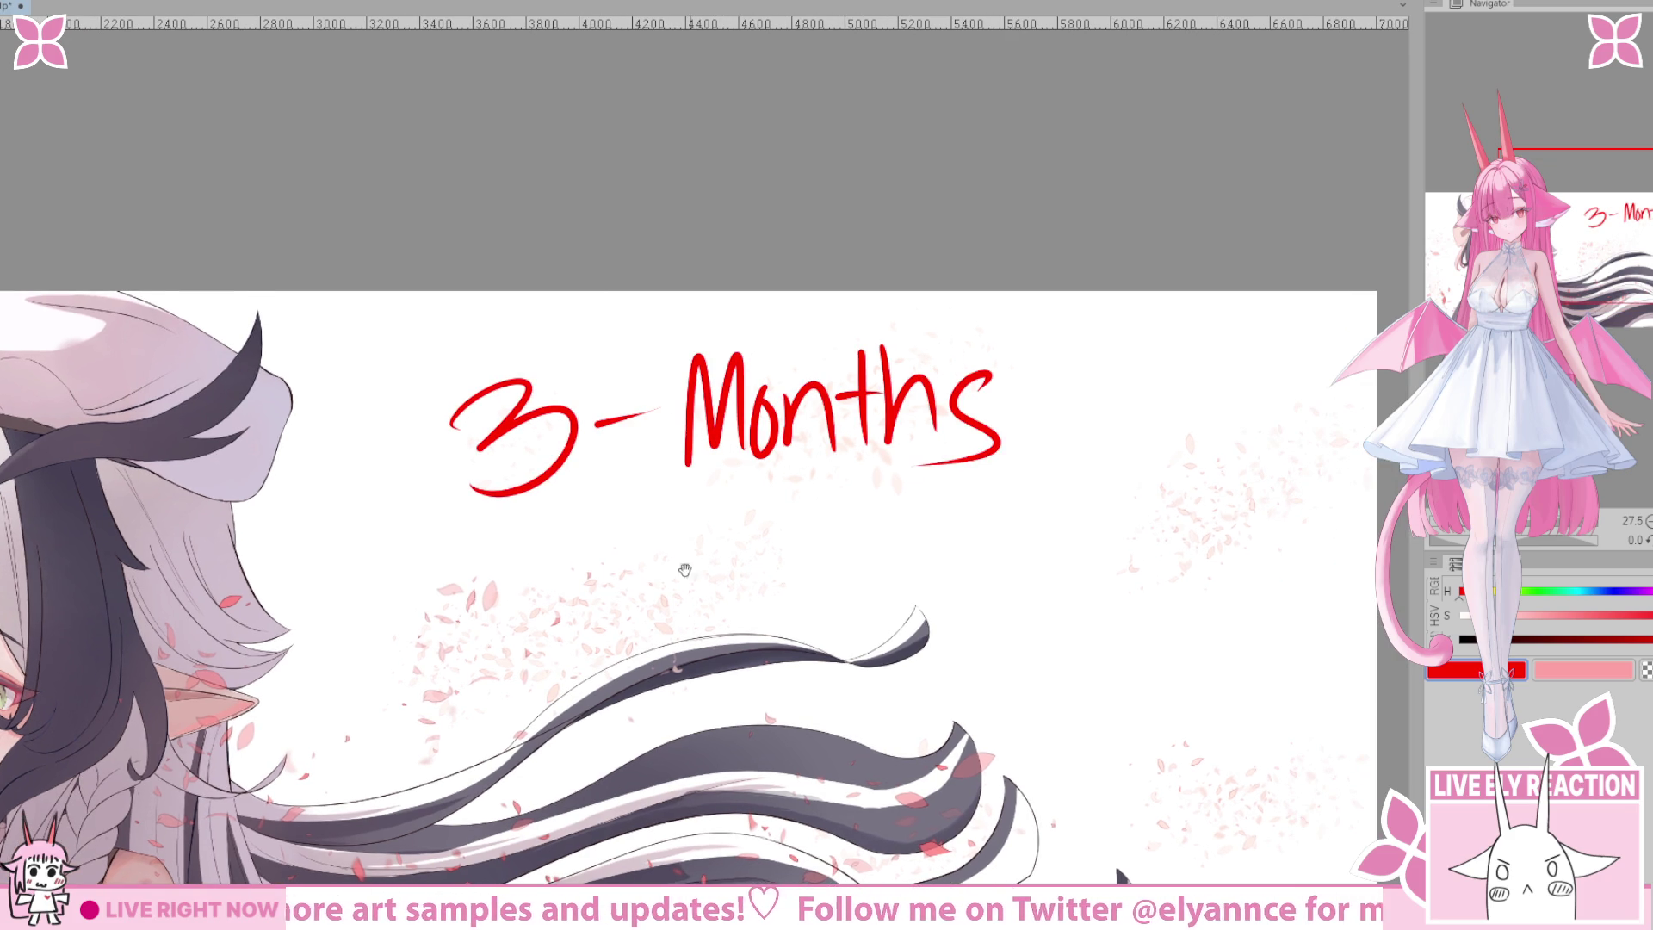
left_click_drag(428, 521, 897, 474)
left_click_drag(458, 578, 986, 491)
left_click_drag(1106, 358, 757, 380)
Add a small '200 … plan' side note, undo its last stroke, and hide the illustration.
mouse_move(732, 353)
left_mouse_down()
mouse_move(751, 338)
mouse_move(782, 383)
mouse_move(856, 354)
mouse_move(934, 353)
left_mouse_up()
mouse_move(752, 459)
left_mouse_down()
mouse_move(769, 510)
mouse_move(779, 469)
left_mouse_up()
mouse_move(814, 433)
left_mouse_down()
mouse_move(818, 486)
mouse_move(880, 465)
left_mouse_up()
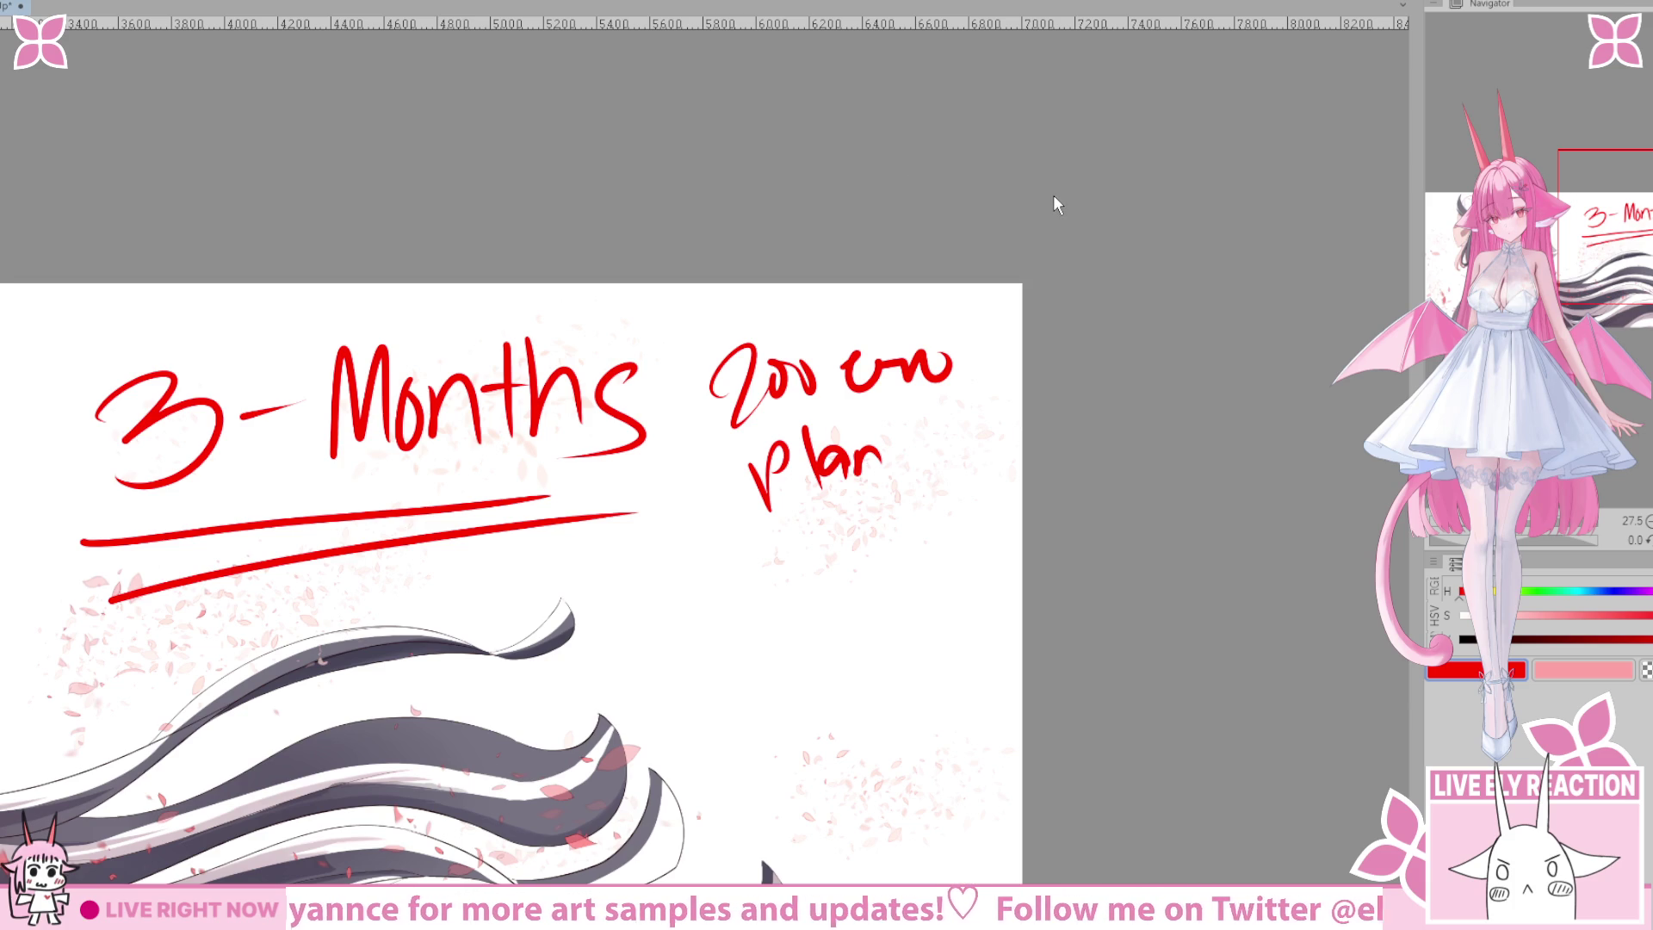
scroll(1171, 203, "up", 1)
scroll(1172, 202, "up", 1)
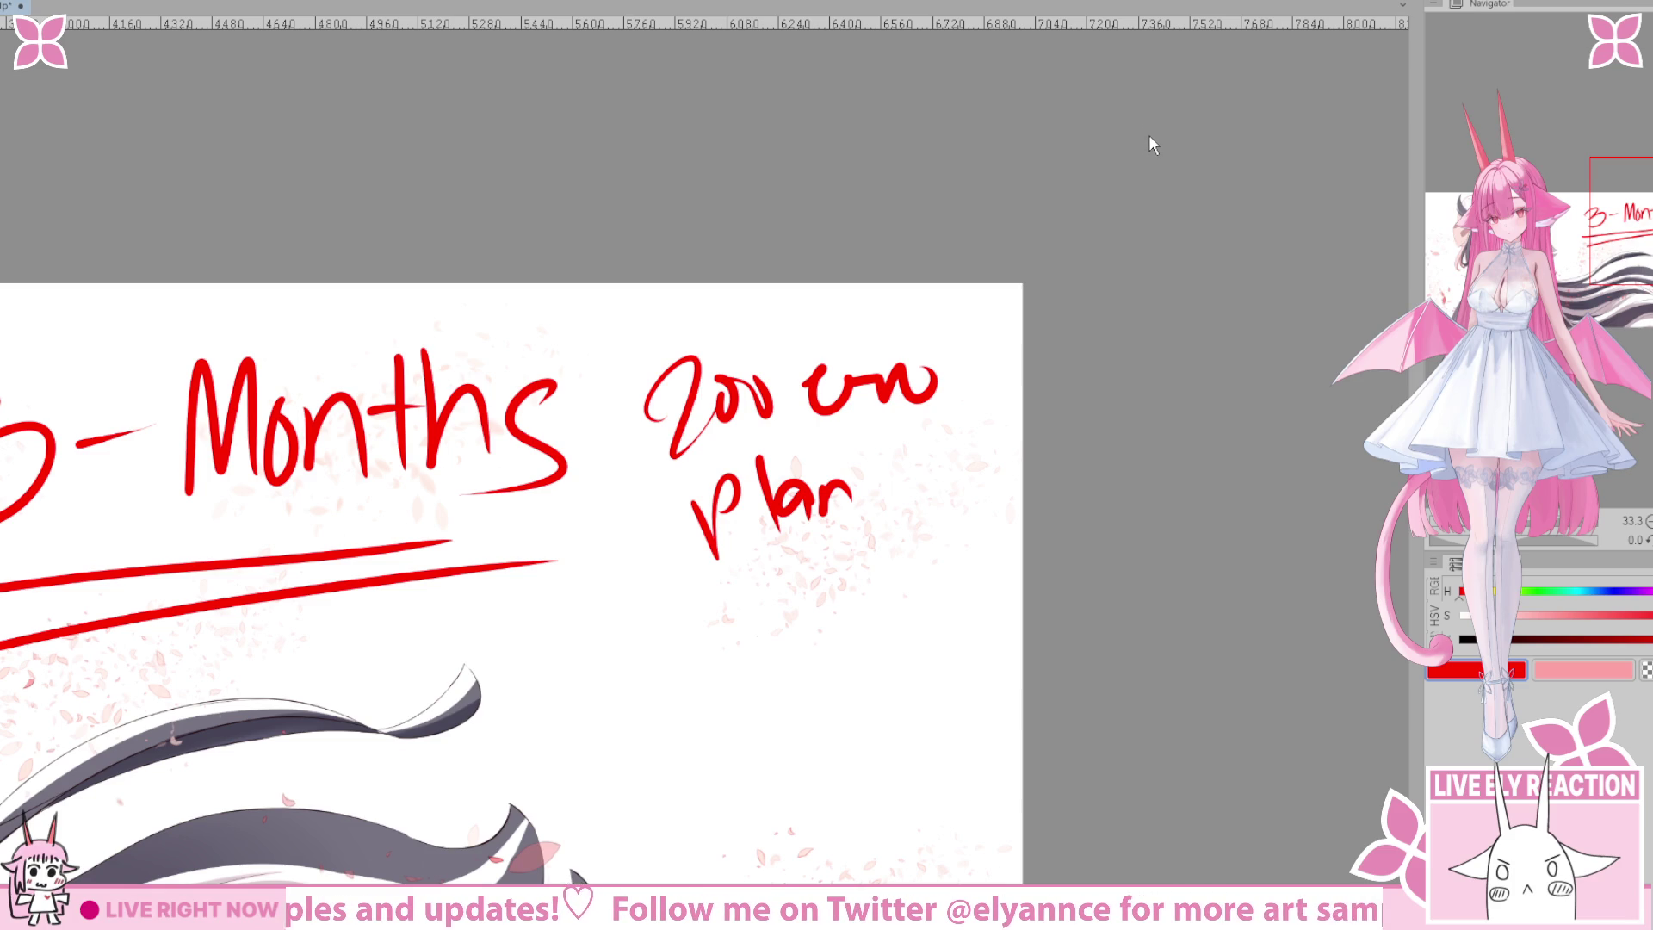
key("ctrl+z")
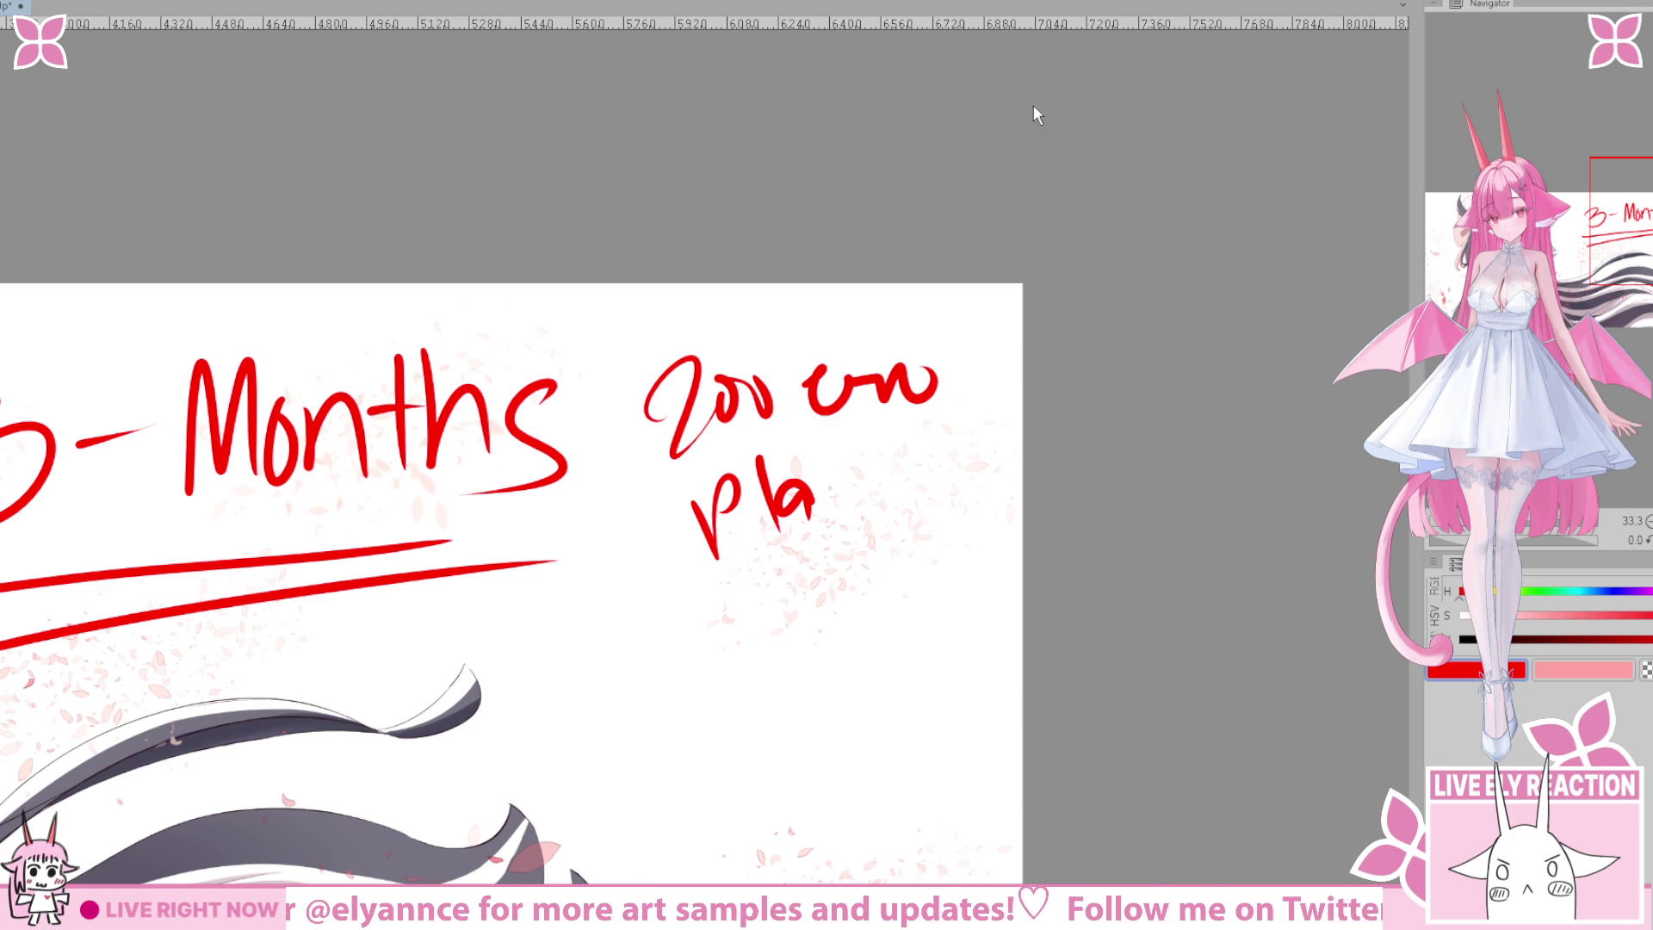
key("ctrl+z")
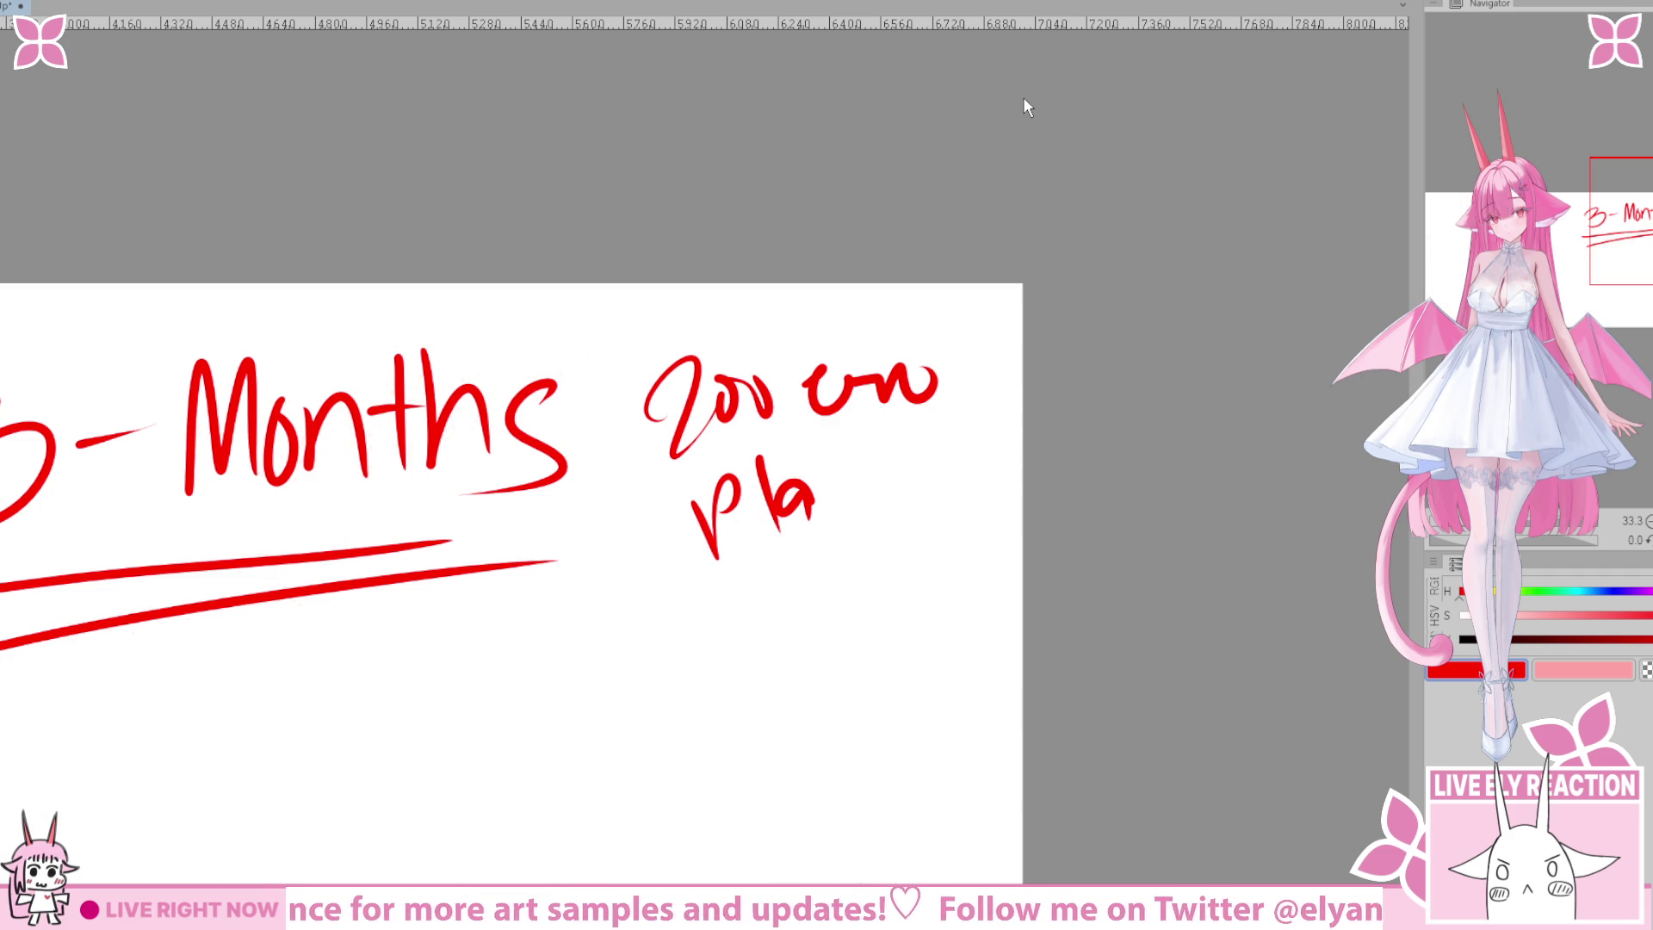
Scale down the 3-Months lettering and move it to the top centre of the page.
scroll(996, 184, "down", 5)
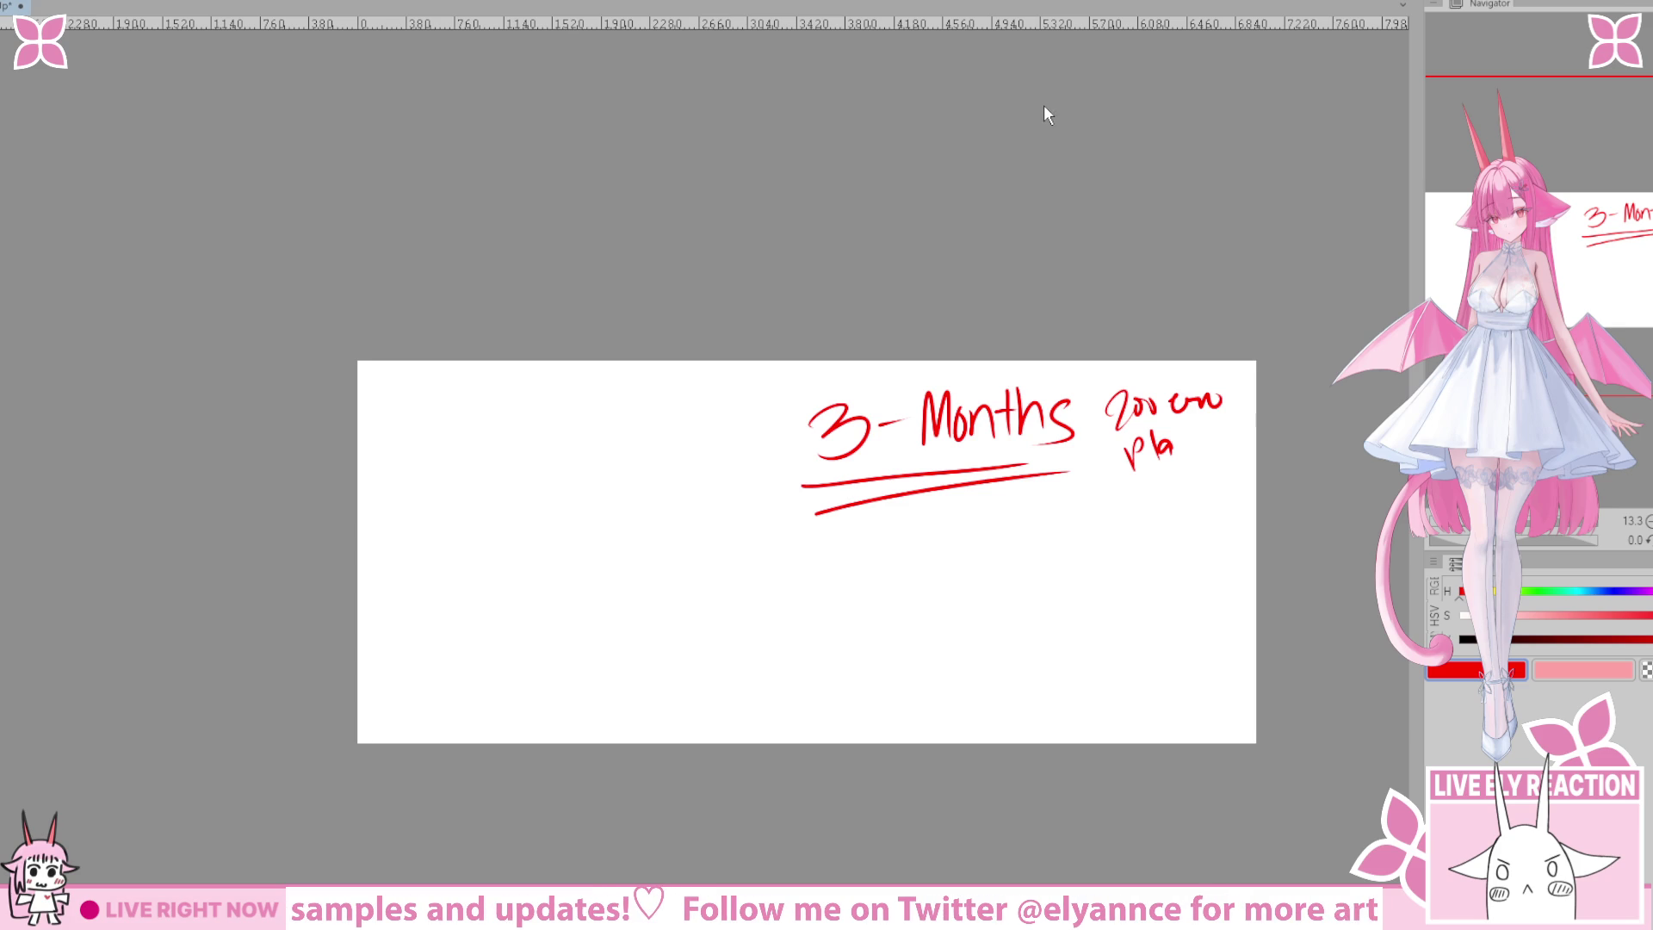
key("ctrl+t")
mouse_move(927, 513)
left_mouse_down()
mouse_move(495, 487)
mouse_move(809, 465)
mouse_move(752, 497)
left_mouse_up()
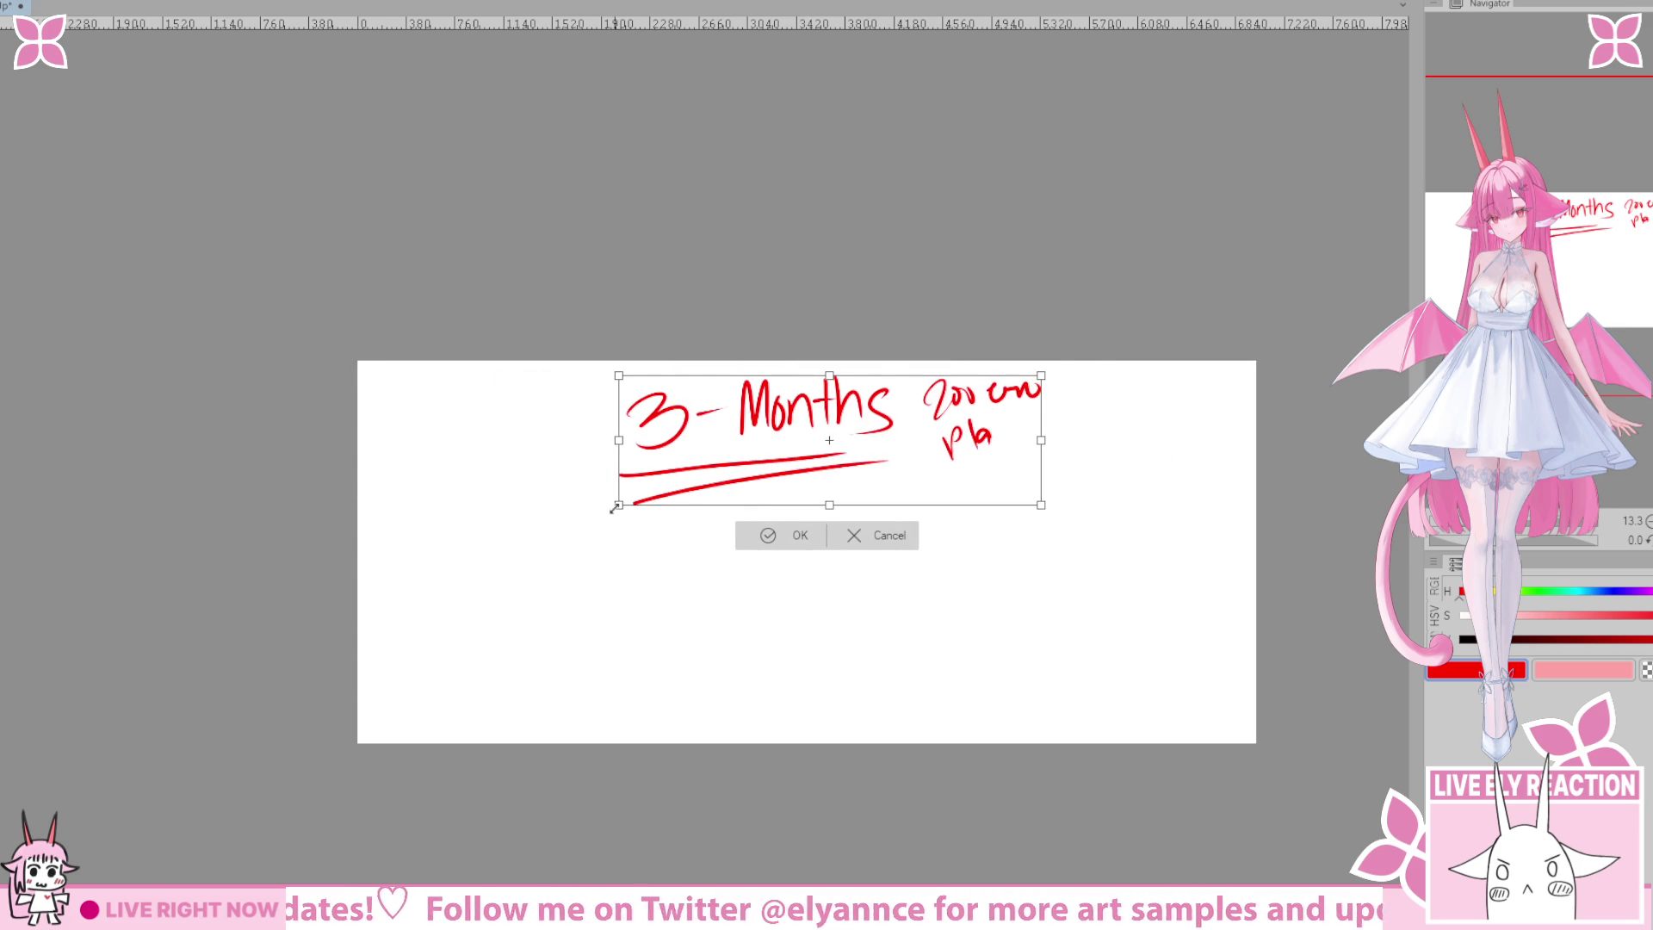
left_click_drag(613, 508, 756, 465)
left_click_drag(814, 413, 717, 436)
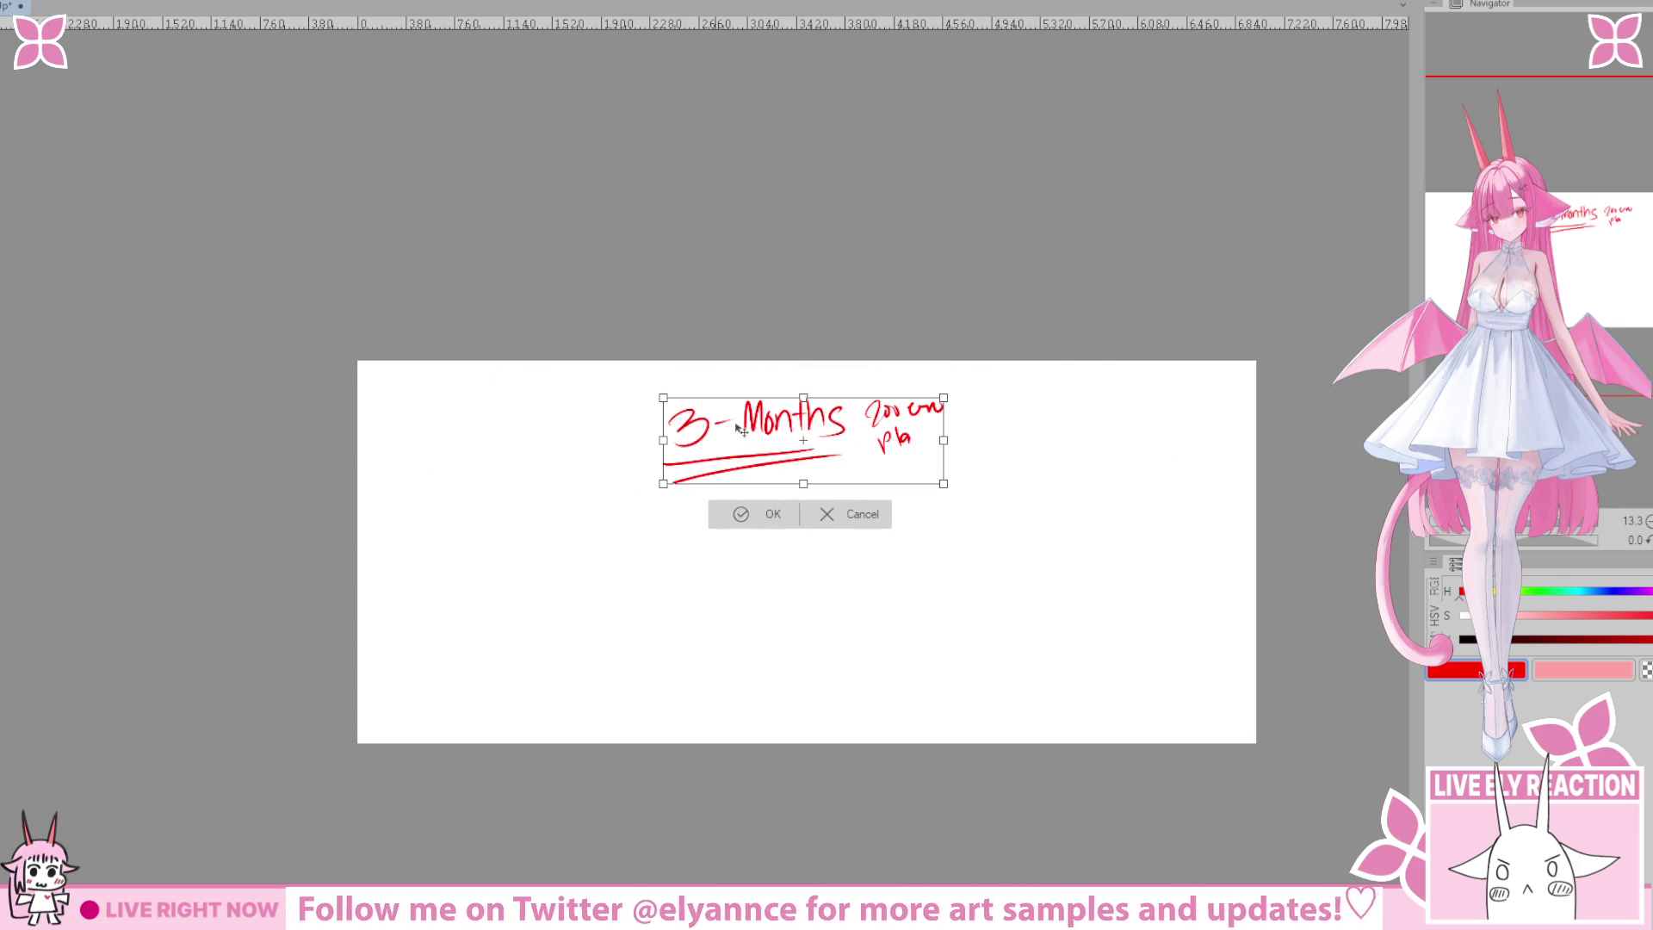
key("Return")
Redraw the missing 'n' so the side note reads 'plan' again.
scroll(739, 431, "up", 3)
left_click_drag(921, 403, 958, 426)
left_click_drag(805, 635, 930, 502)
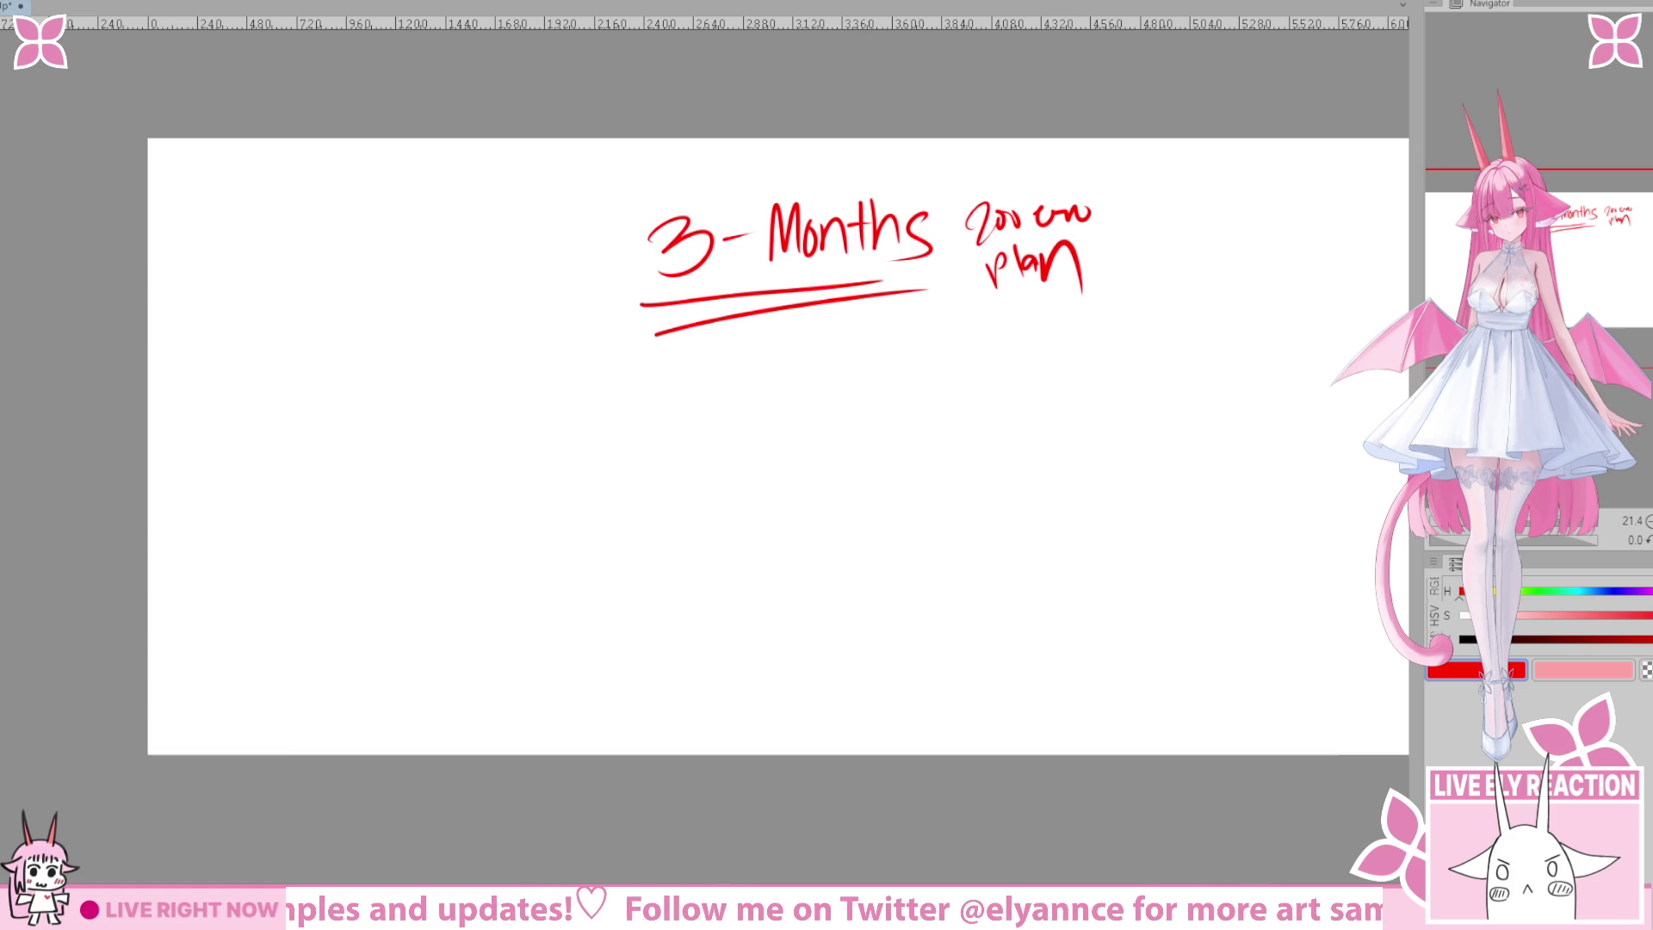
Write a '13 php' amount in the empty left area, removing a stray stroke.
left_click_drag(669, 610, 885, 668)
mouse_move(543, 488)
left_mouse_down()
mouse_move(501, 433)
mouse_move(451, 482)
left_mouse_up()
key("ctrl+z")
mouse_move(479, 372)
left_mouse_down()
mouse_move(481, 422)
mouse_move(546, 427)
left_mouse_up()
mouse_move(576, 372)
left_mouse_down()
mouse_move(579, 426)
mouse_move(580, 397)
left_mouse_up()
left_click_drag(598, 368, 643, 416)
left_click_drag(643, 369, 646, 383)
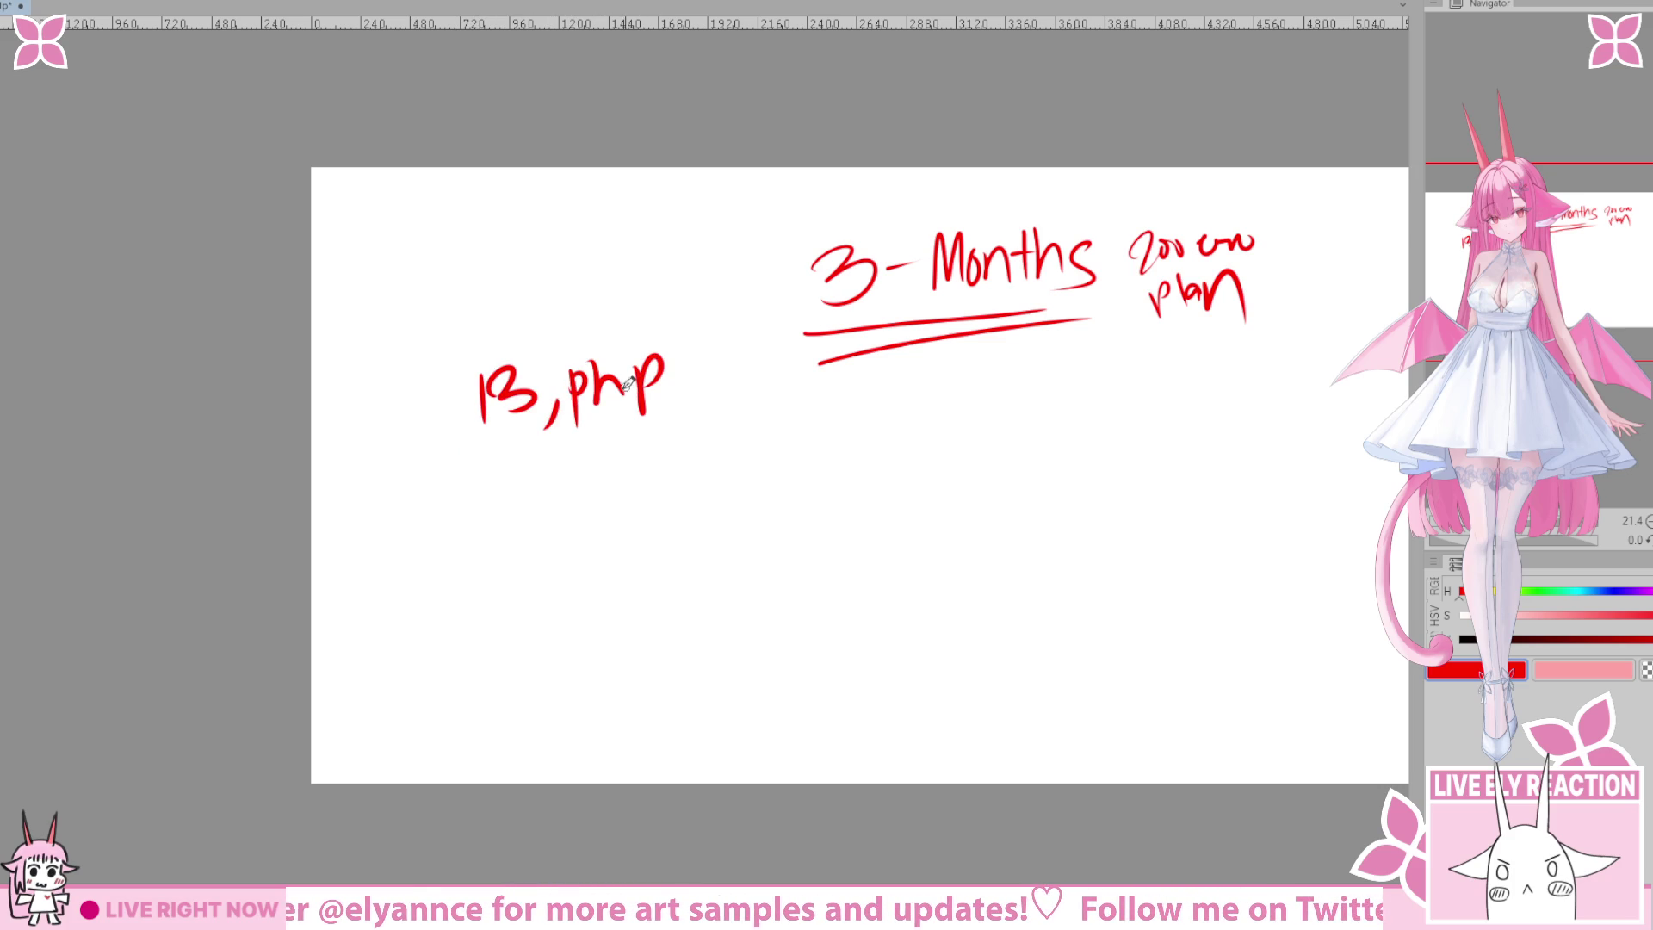
Make the amount '13k php' and give it a double underline.
left_click_drag(433, 472, 659, 435)
key("ctrl+z")
left_click_drag(534, 358, 538, 404)
left_click_drag(561, 367, 568, 415)
left_click_drag(433, 472, 706, 418)
scroll(558, 457, "right", 2)
scroll(722, 513, "up", 1)
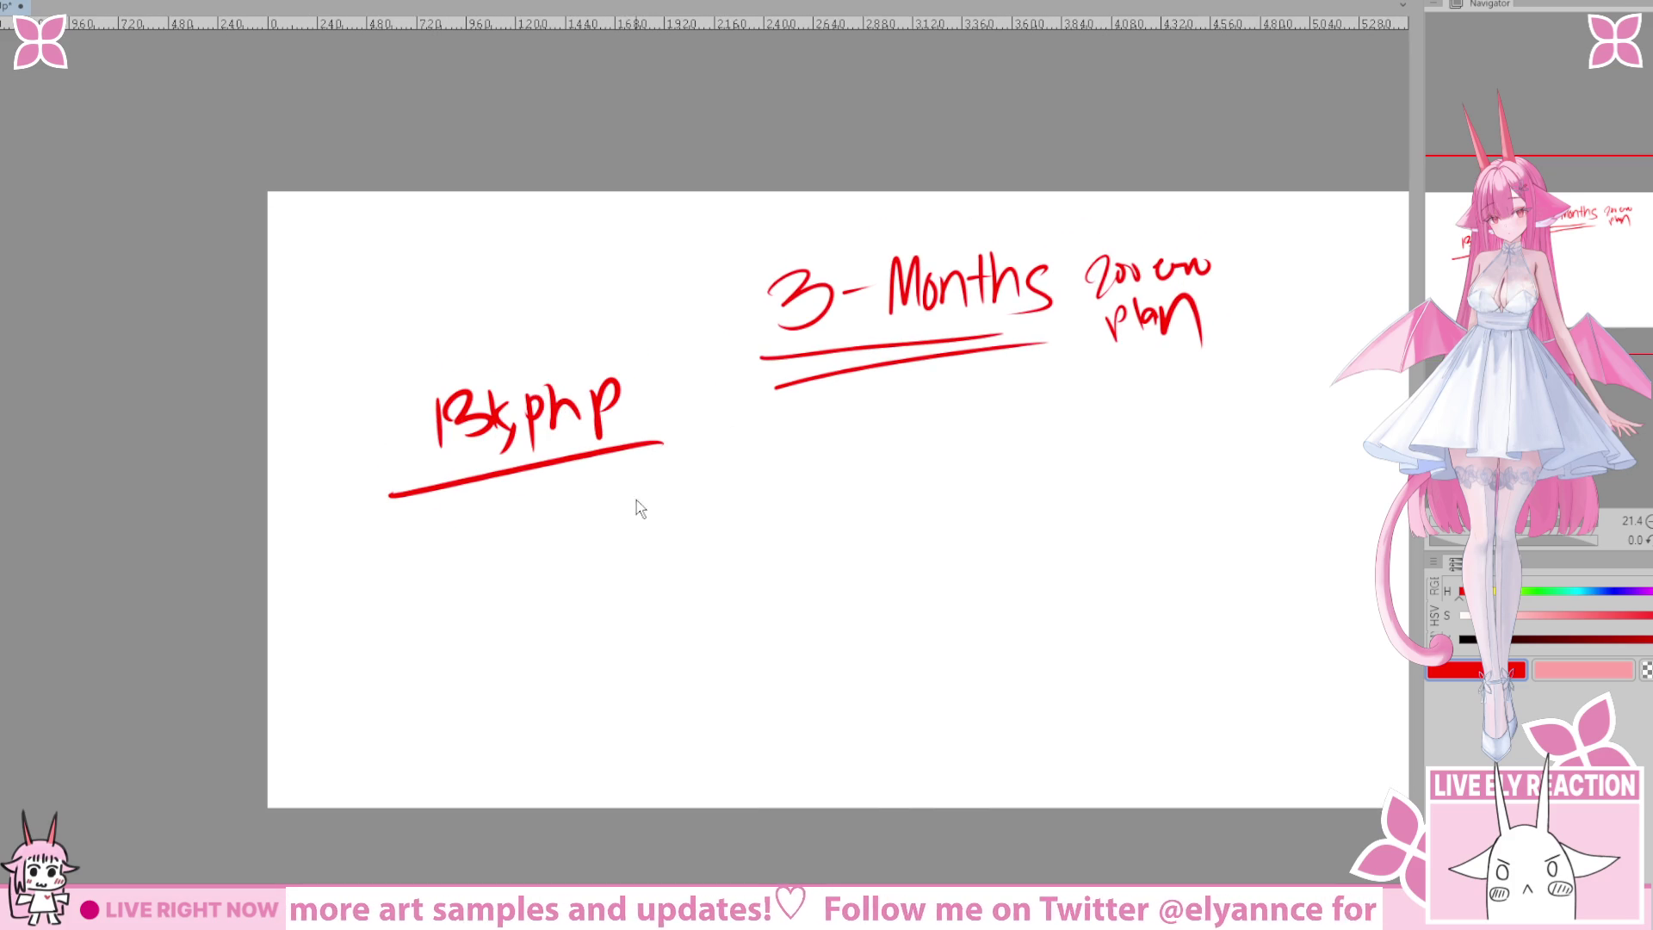
key("ctrl+z")
left_click_drag(375, 485, 629, 448)
left_click_drag(398, 526, 607, 483)
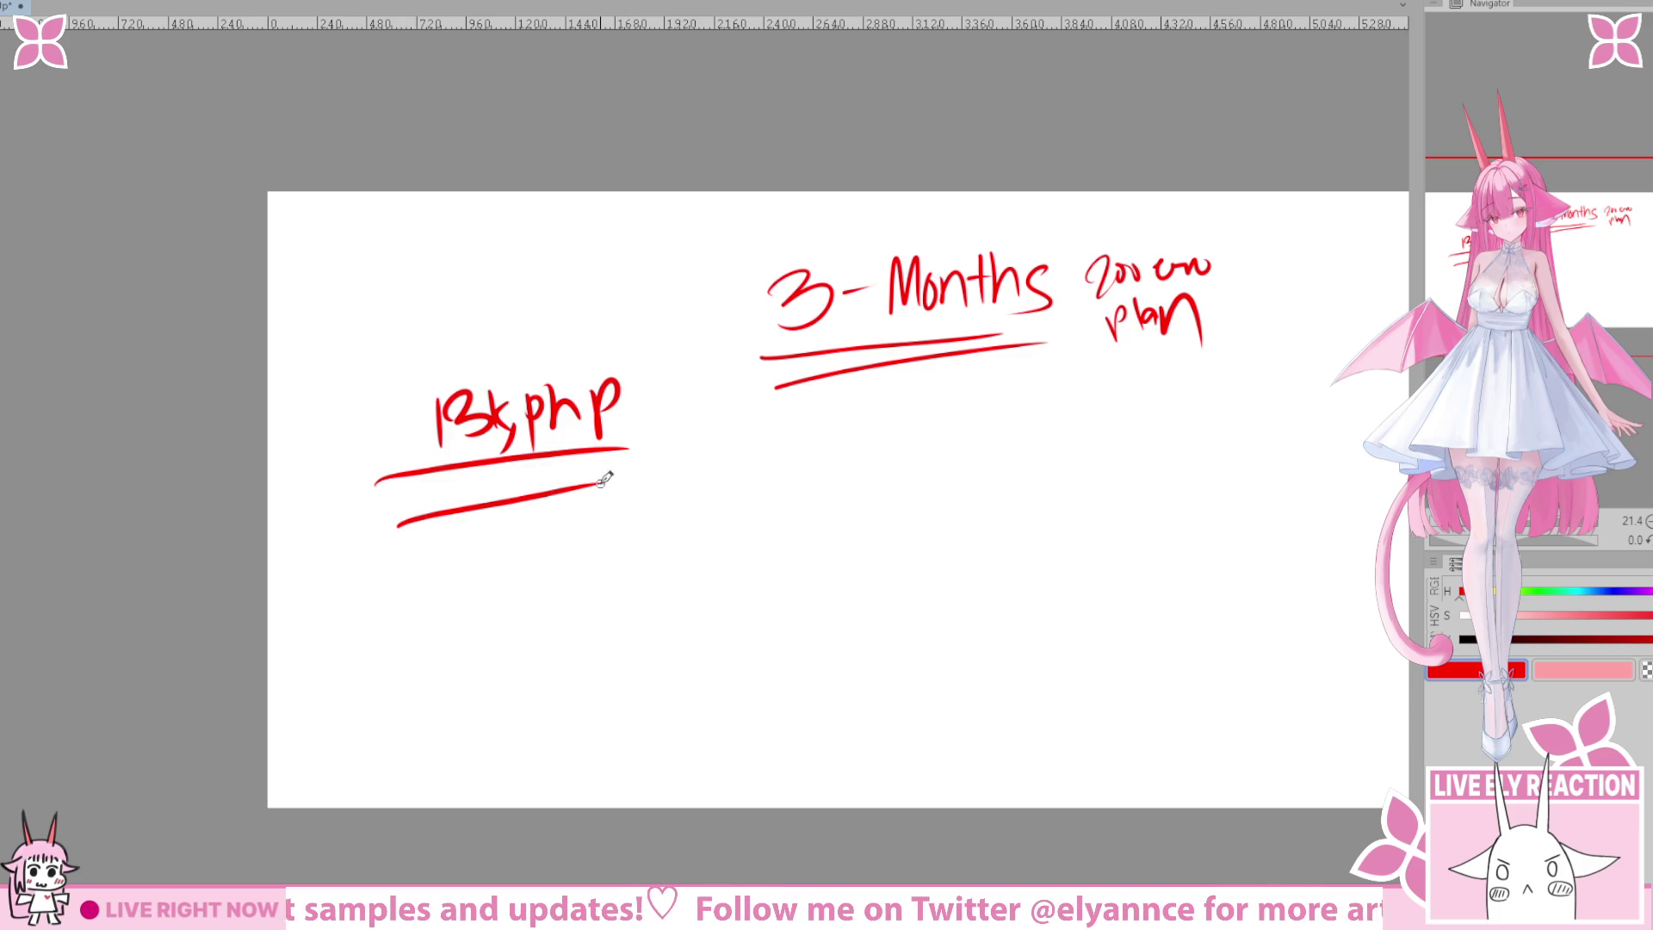
Start a list beside 13k php with a short red dash and the 'G' of 'Game'.
scroll(548, 648, "up", 3)
scroll(573, 590, "down", 1)
scroll(524, 517, "down", 1)
scroll(576, 428, "up", 3)
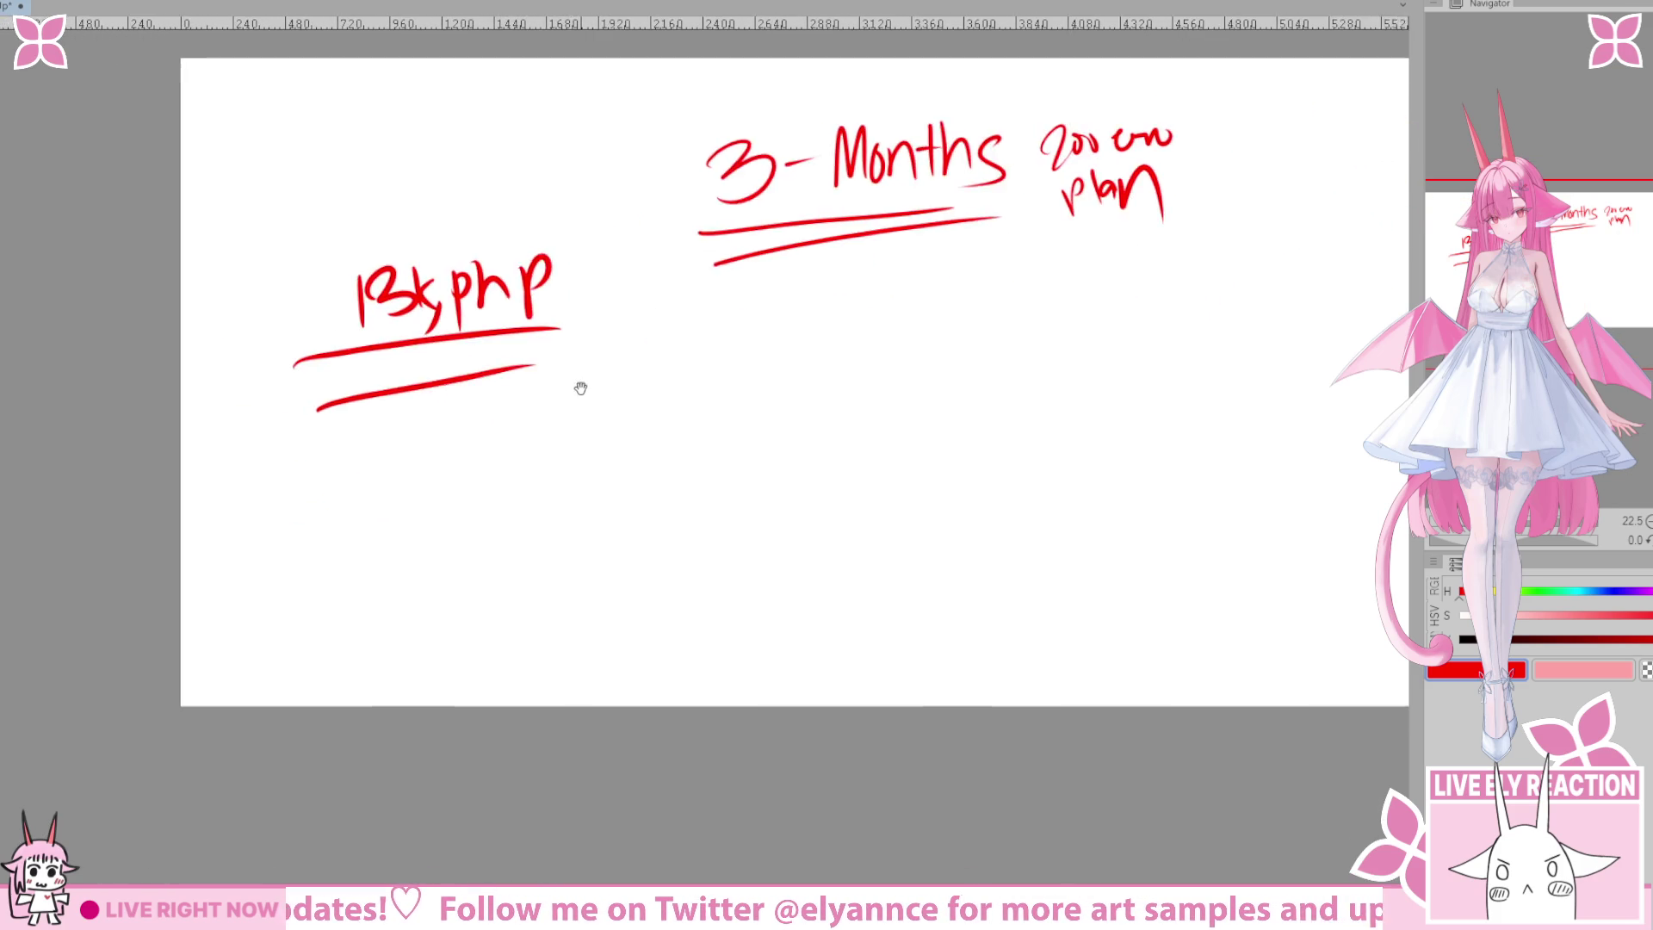
scroll(457, 337, "up", 1)
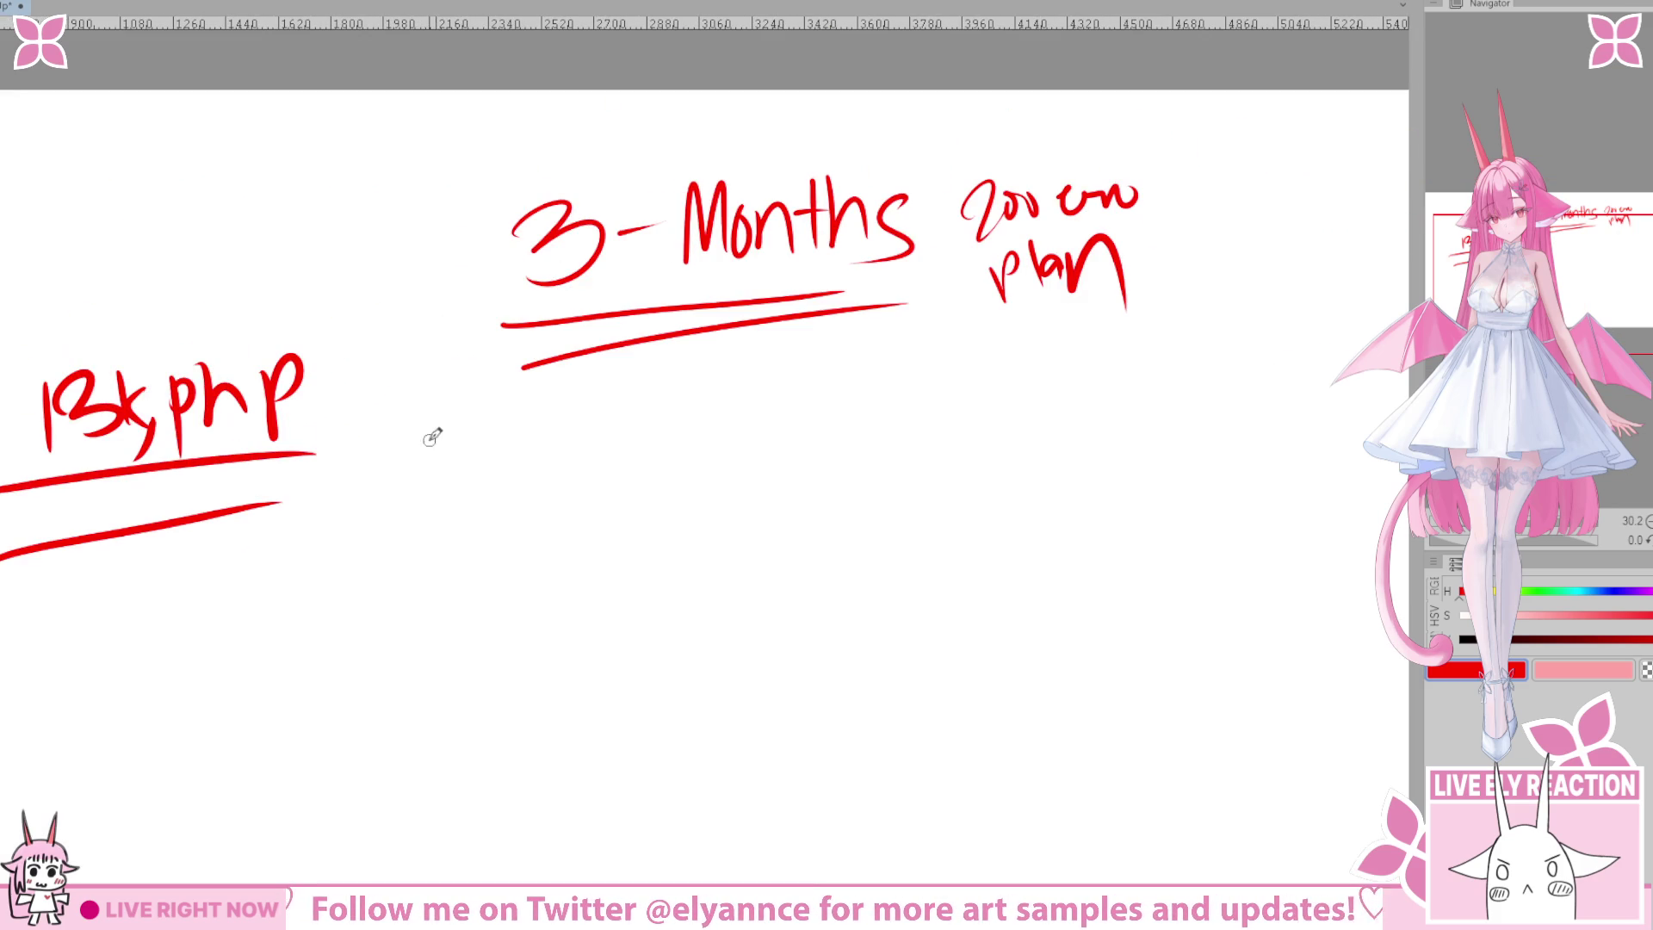
scroll(573, 341, "down", 3)
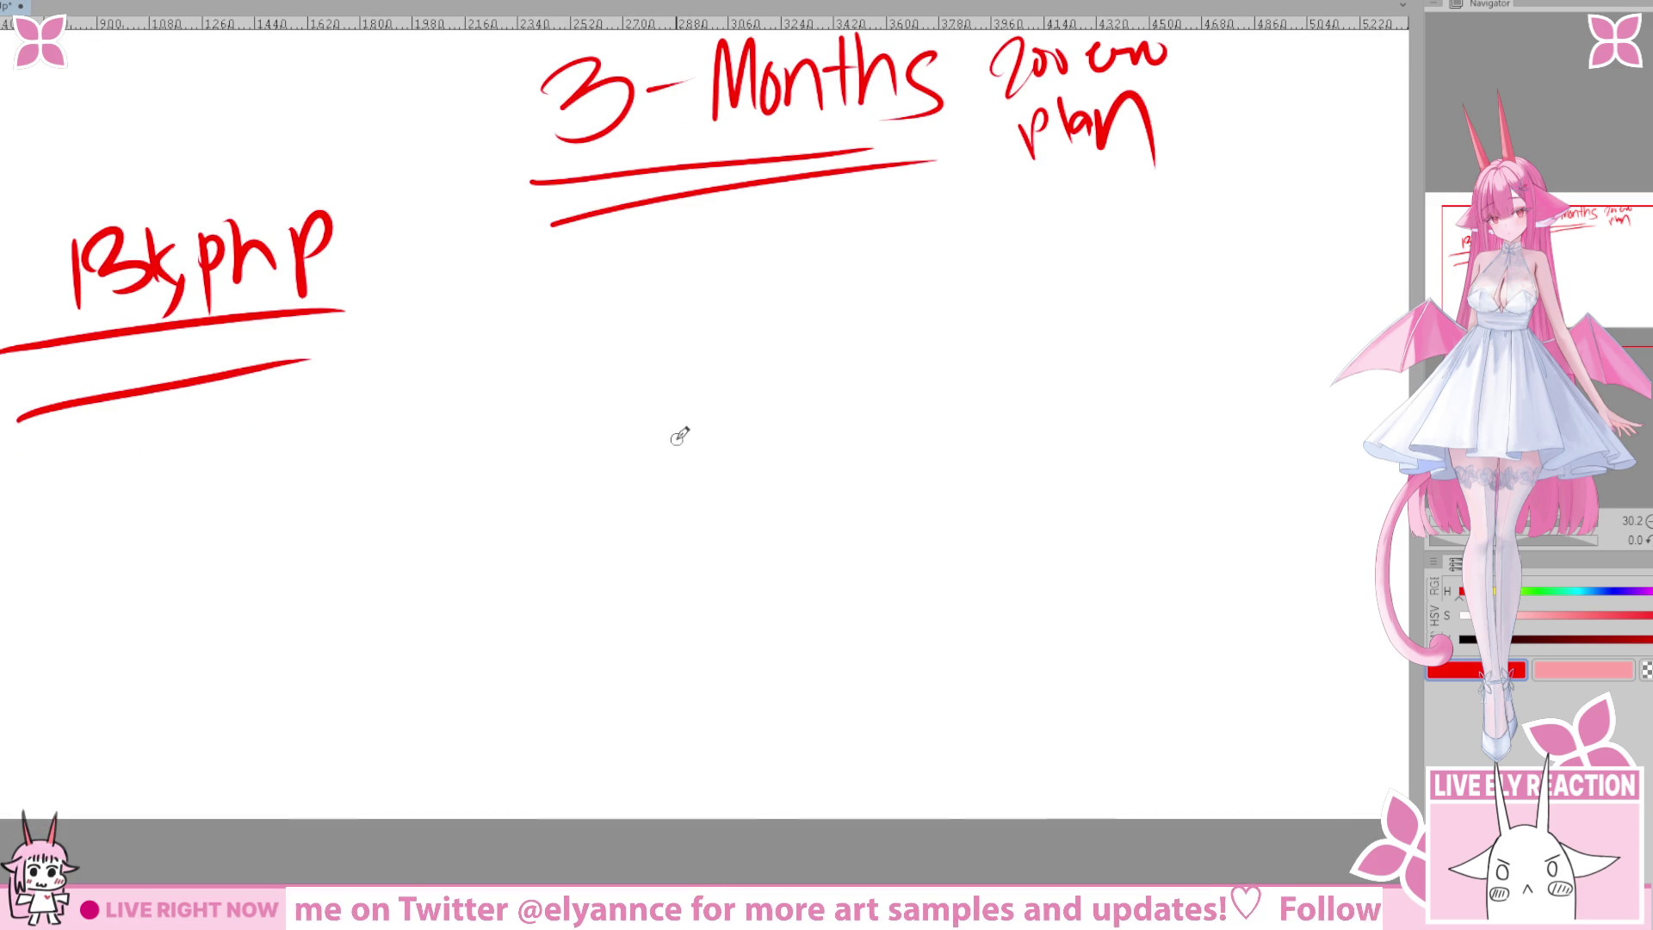
left_click_drag(434, 319, 465, 315)
scroll(565, 393, "up", 2)
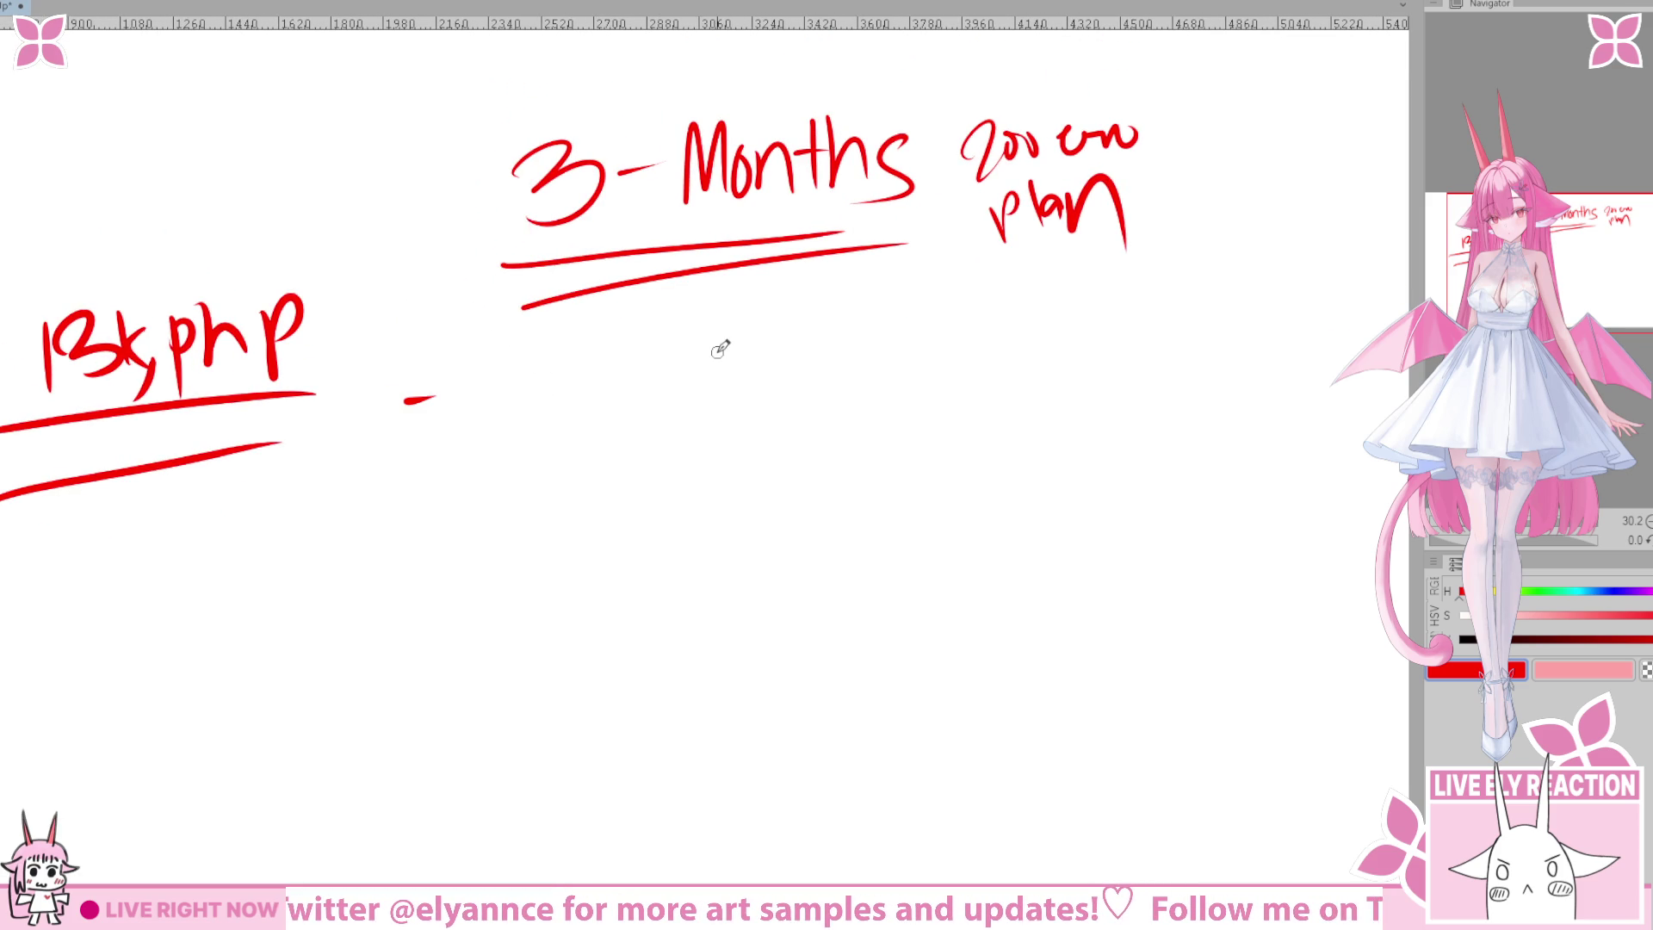
mouse_move(523, 355)
left_mouse_down()
mouse_move(515, 394)
mouse_move(594, 403)
left_mouse_up()
Finish 'Game' and begin the second item '- Commission' below it.
mouse_move(601, 398)
left_mouse_down()
mouse_move(620, 353)
mouse_move(656, 357)
mouse_move(670, 392)
mouse_move(606, 355)
mouse_move(650, 384)
left_mouse_up()
key("ctrl+z")
mouse_move(556, 483)
left_mouse_down()
mouse_move(701, 410)
mouse_move(605, 428)
left_mouse_up()
left_click_drag(547, 337, 593, 334)
mouse_move(649, 332)
left_mouse_down()
mouse_move(633, 360)
mouse_move(596, 365)
left_mouse_up()
key("ctrl+z")
key("ctrl+z")
mouse_move(677, 338)
left_mouse_down()
mouse_move(657, 339)
mouse_move(689, 353)
mouse_move(731, 332)
mouse_move(813, 362)
mouse_move(860, 349)
left_mouse_up()
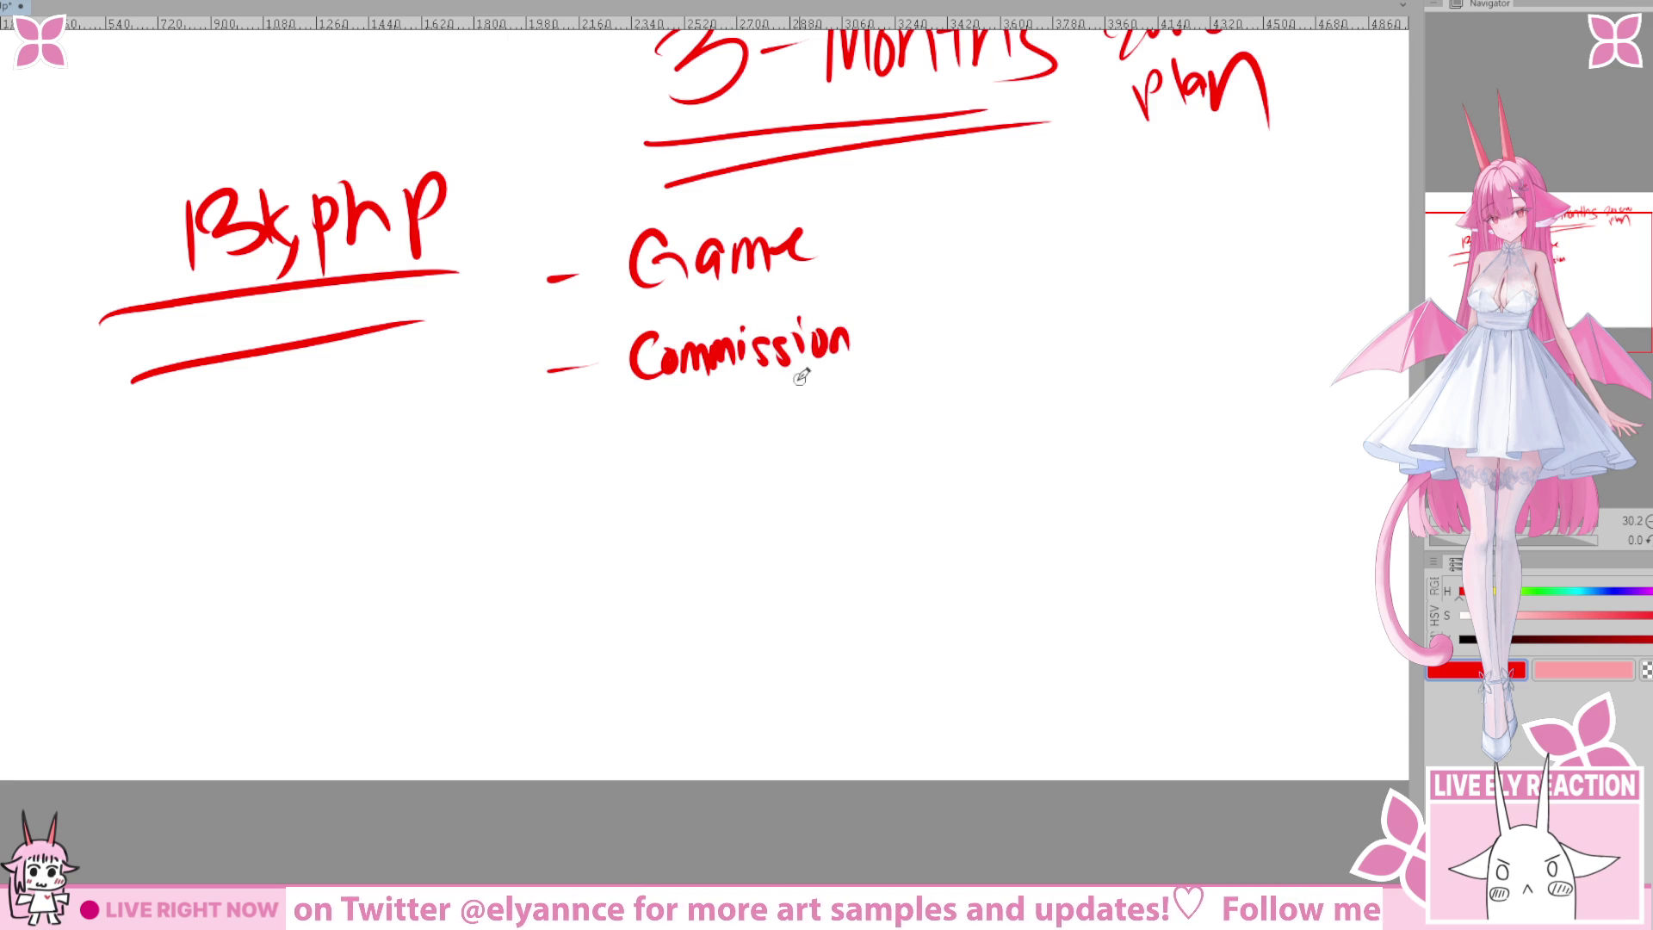
Place a '1' before 'Commission' so the item reads '1 Commission'.
scroll(815, 365, "right", 2)
left_click_drag(502, 455, 573, 451)
scroll(597, 565, "up", 2)
scroll(598, 565, "right", 2)
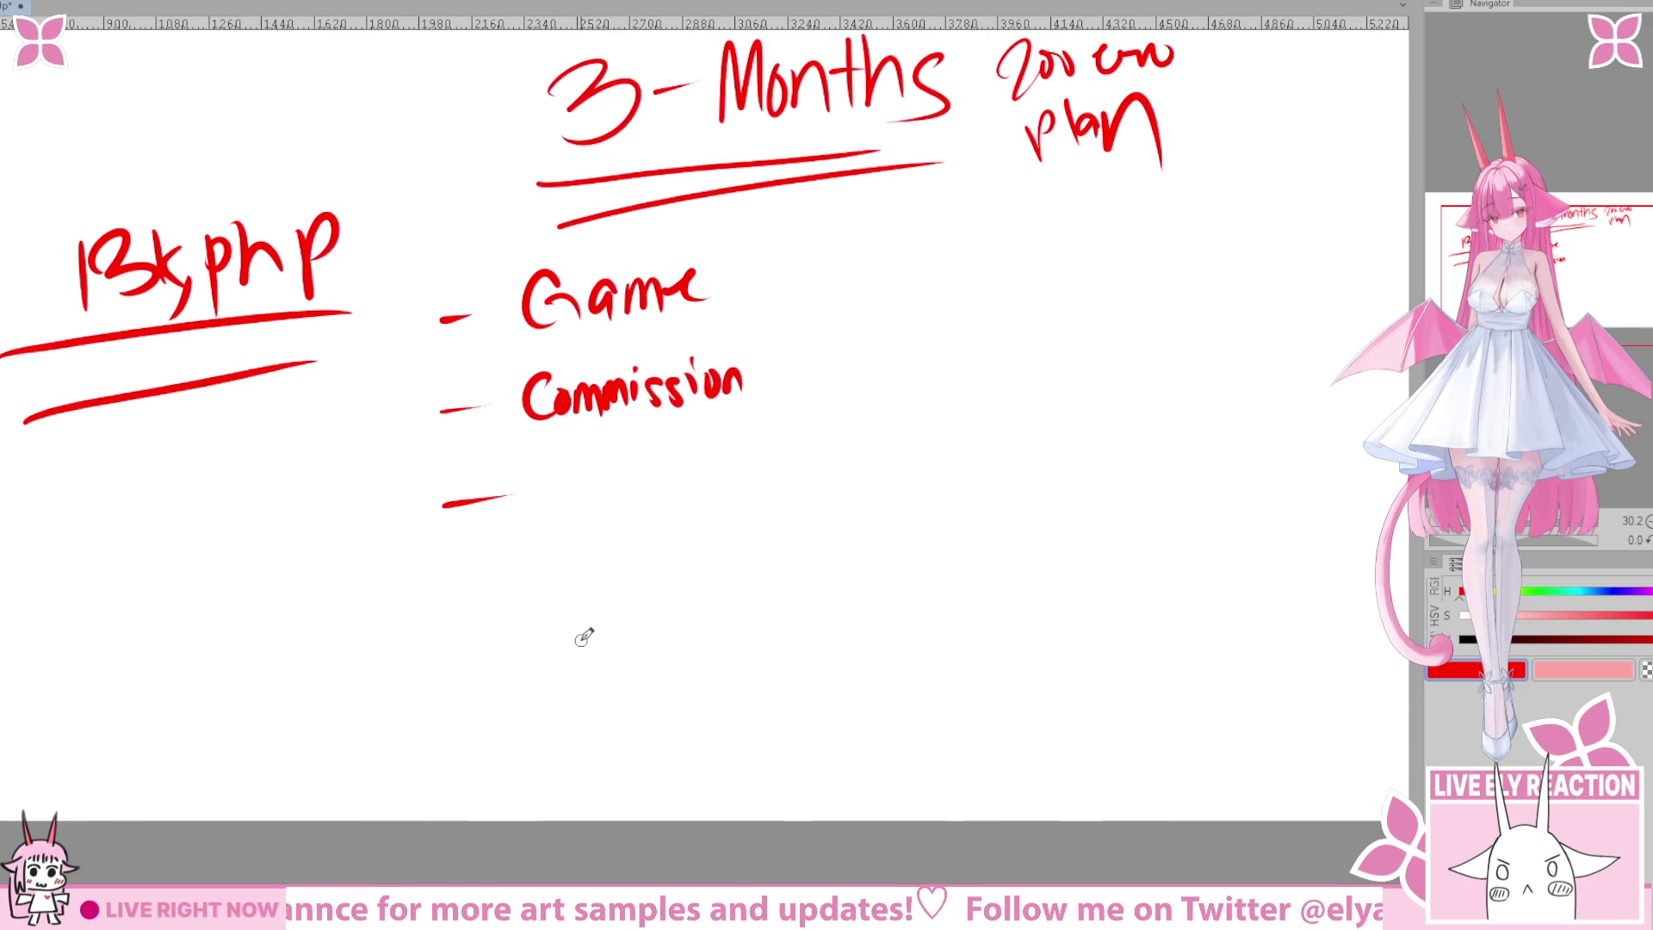
key("ctrl+z")
left_click_drag(803, 354, 807, 398)
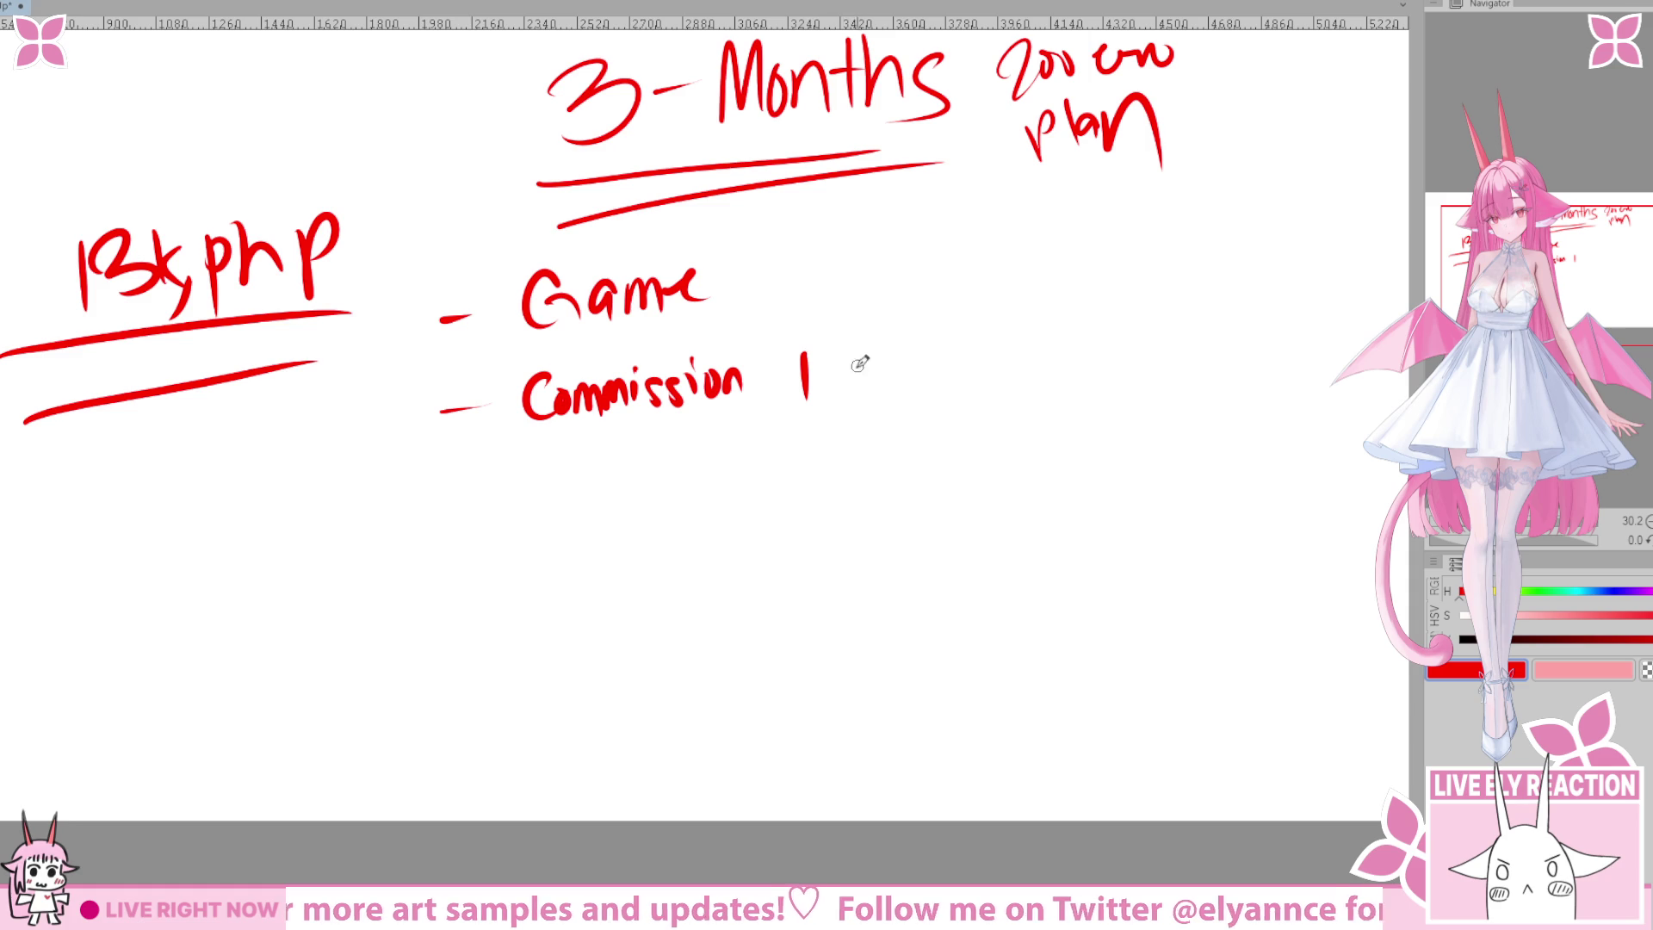
scroll(801, 370, "up", 1)
scroll(801, 371, "right", 2)
key("ctrl+z")
left_click_drag(452, 391, 456, 440)
Add the third item '- Fanart / Sometimes'.
mouse_move(405, 508)
left_mouse_down()
mouse_move(482, 514)
mouse_move(498, 479)
left_mouse_up()
mouse_move(475, 512)
left_mouse_down()
mouse_move(594, 508)
mouse_move(626, 488)
left_mouse_up()
left_click_drag(643, 450, 644, 495)
mouse_move(631, 482)
left_mouse_down()
mouse_move(657, 479)
mouse_move(697, 529)
left_mouse_up()
scroll(723, 499, "up", 1)
scroll(723, 500, "right", 1)
mouse_move(766, 476)
left_mouse_down()
mouse_move(742, 513)
mouse_move(848, 482)
mouse_move(861, 499)
left_mouse_up()
left_click_drag(852, 470, 883, 465)
mouse_move(883, 461)
left_mouse_down()
mouse_move(909, 484)
mouse_move(969, 482)
left_mouse_up()
Draw a curved arrow pointing up from 13k php.
scroll(730, 620, "down", 3)
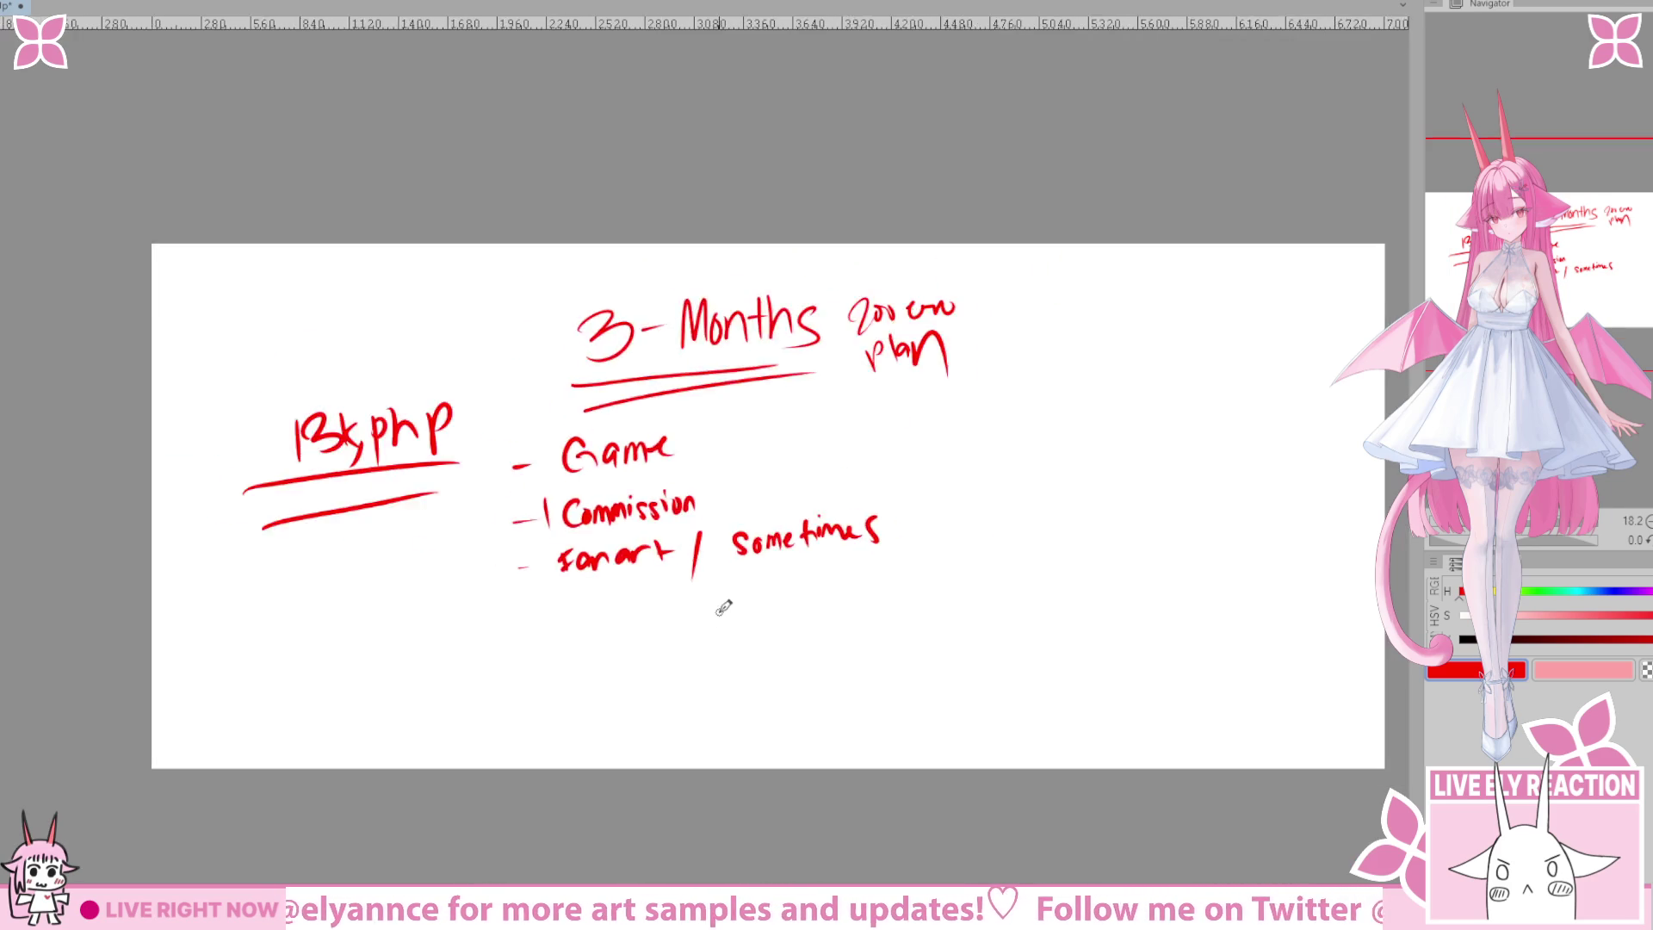
scroll(732, 654, "up", 1)
scroll(739, 529, "up", 1)
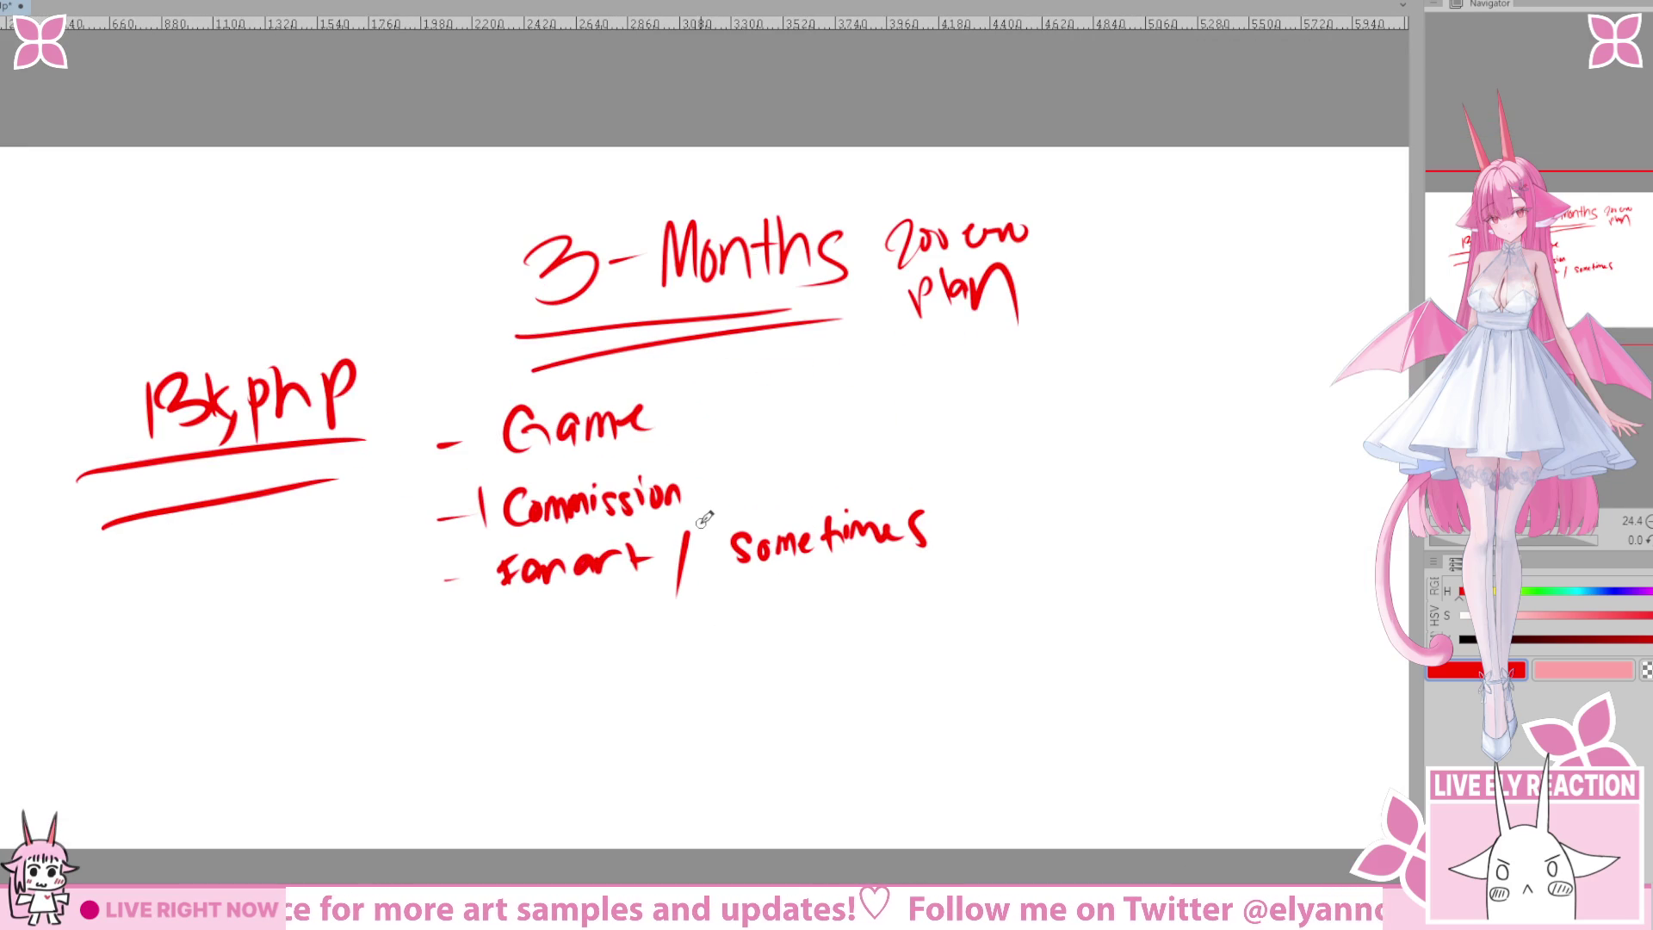
scroll(683, 476, "down", 1)
scroll(466, 358, "up", 2)
scroll(551, 507, "up", 1)
left_click_drag(551, 507, 567, 616)
mouse_move(435, 517)
left_mouse_down()
mouse_move(383, 510)
mouse_move(387, 379)
left_mouse_up()
left_click_drag(406, 357, 458, 407)
Write '8.6k php Bills' beside the arrow, fixing the wrong letters after 8.
mouse_move(521, 291)
left_mouse_down()
mouse_move(497, 320)
mouse_move(519, 353)
left_mouse_up()
mouse_move(535, 284)
left_mouse_down()
mouse_move(530, 326)
mouse_move(572, 321)
mouse_move(586, 360)
mouse_move(575, 319)
mouse_move(596, 320)
left_mouse_up()
mouse_move(599, 301)
left_mouse_down()
mouse_move(648, 289)
mouse_move(641, 331)
mouse_move(565, 339)
mouse_move(579, 331)
left_mouse_up()
key("ctrl+z")
key("ctrl+z")
key("ctrl+z")
key("ctrl+z")
key("ctrl+z")
left_click(542, 336)
left_click_drag(584, 341, 552, 386)
mouse_move(556, 337)
left_mouse_down()
mouse_move(555, 377)
mouse_move(585, 372)
left_mouse_up()
mouse_move(622, 338)
left_mouse_down()
mouse_move(625, 379)
mouse_move(623, 353)
left_mouse_up()
mouse_move(644, 319)
left_mouse_down()
mouse_move(661, 355)
mouse_move(679, 328)
mouse_move(622, 369)
mouse_move(682, 369)
left_mouse_up()
mouse_move(702, 340)
left_mouse_down()
mouse_move(705, 366)
mouse_move(722, 361)
left_mouse_up()
left_click_drag(733, 324, 736, 359)
left_click_drag(742, 338, 746, 353)
mouse_move(553, 698)
left_mouse_down()
mouse_move(690, 517)
mouse_move(628, 551)
left_mouse_up()
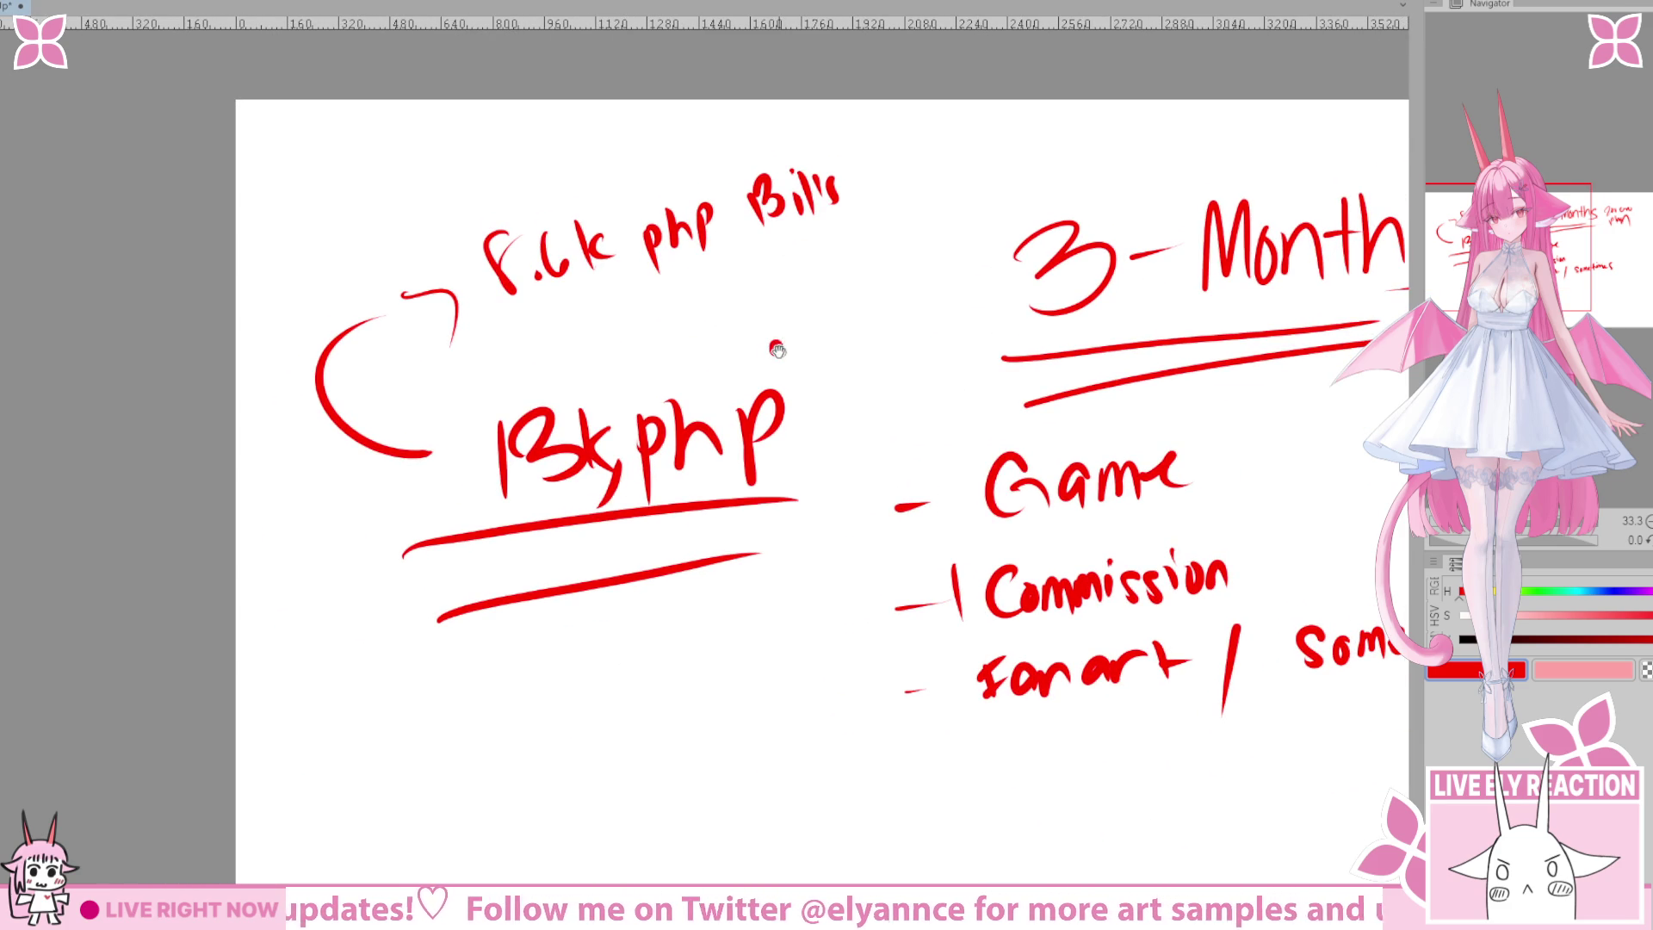
Write '4,900 php' below the 13k php total with a swoosh underline.
scroll(779, 348, "down", 1)
mouse_move(683, 546)
left_mouse_down()
mouse_move(738, 325)
mouse_move(892, 325)
left_mouse_up()
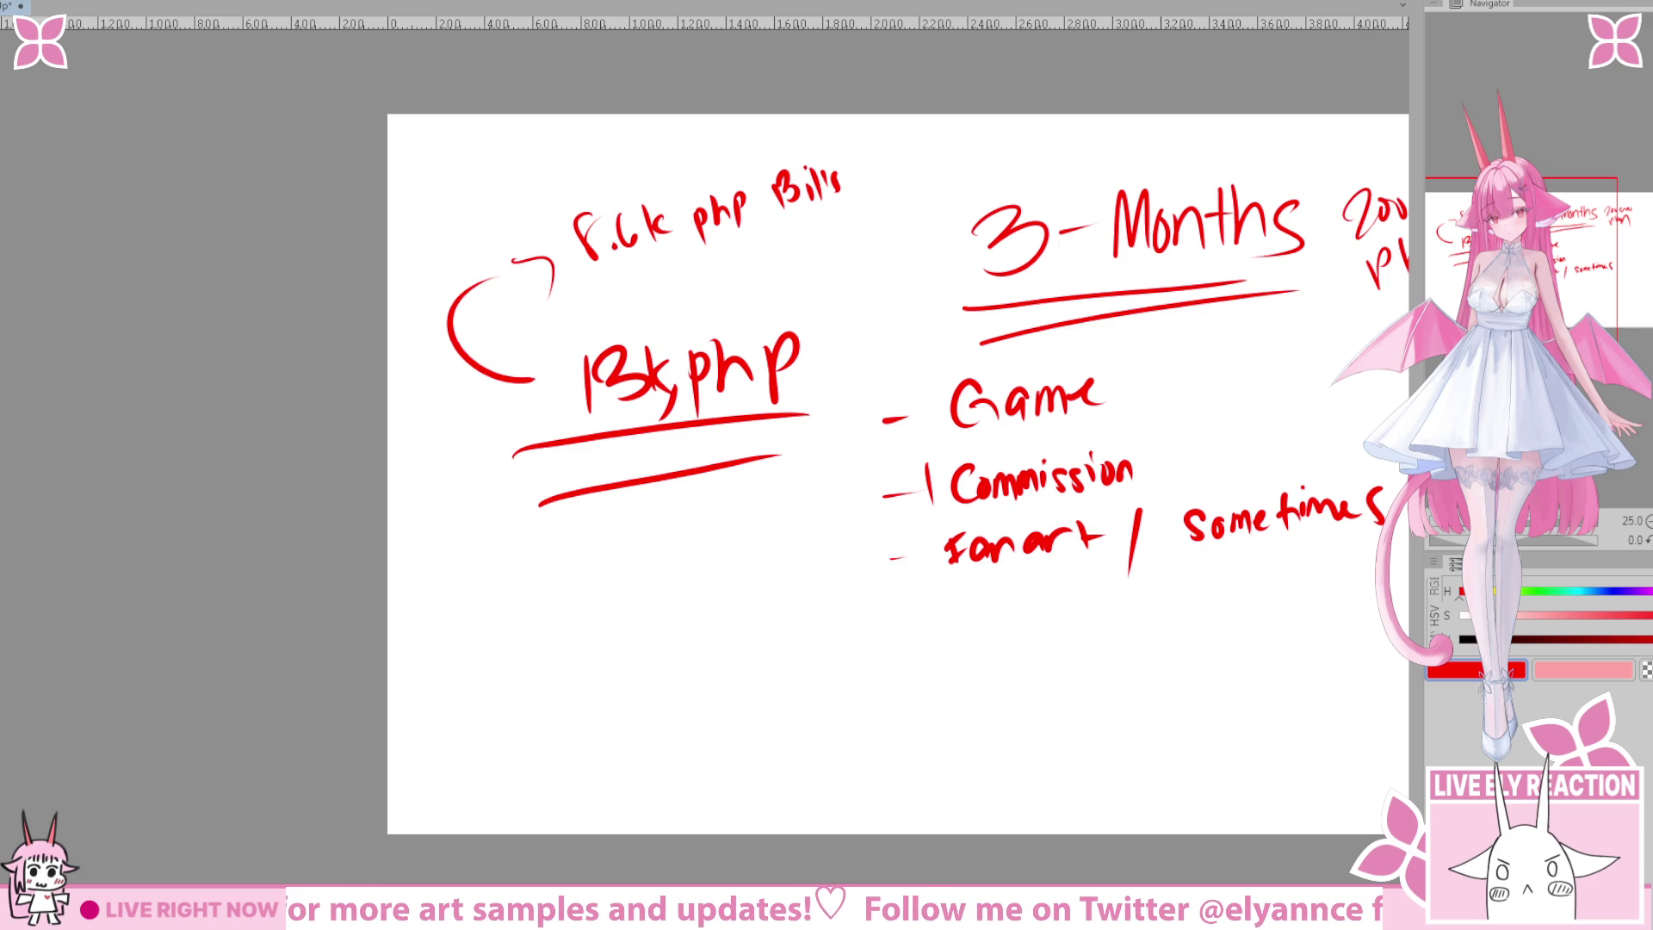
mouse_move(441, 551)
left_mouse_down()
mouse_move(436, 593)
mouse_move(467, 596)
left_mouse_up()
left_click_drag(456, 558, 475, 621)
mouse_move(528, 548)
left_mouse_down()
mouse_move(522, 603)
mouse_move(556, 594)
left_mouse_up()
left_click_drag(560, 542, 577, 585)
mouse_move(439, 692)
left_mouse_down()
mouse_move(418, 705)
mouse_move(579, 590)
left_mouse_up()
left_click_drag(462, 709, 545, 628)
left_click_drag(626, 530, 635, 594)
left_click_drag(624, 539, 631, 558)
left_click_drag(660, 504, 661, 553)
left_click_drag(661, 534, 685, 551)
Draw an arrow after '1 Commission' and begin writing 'light'.
left_click_drag(703, 493, 704, 552)
left_click_drag(701, 498, 720, 517)
left_click_drag(582, 725, 526, 660)
left_click_drag(739, 636, 583, 639)
scroll(583, 639, "down", 5)
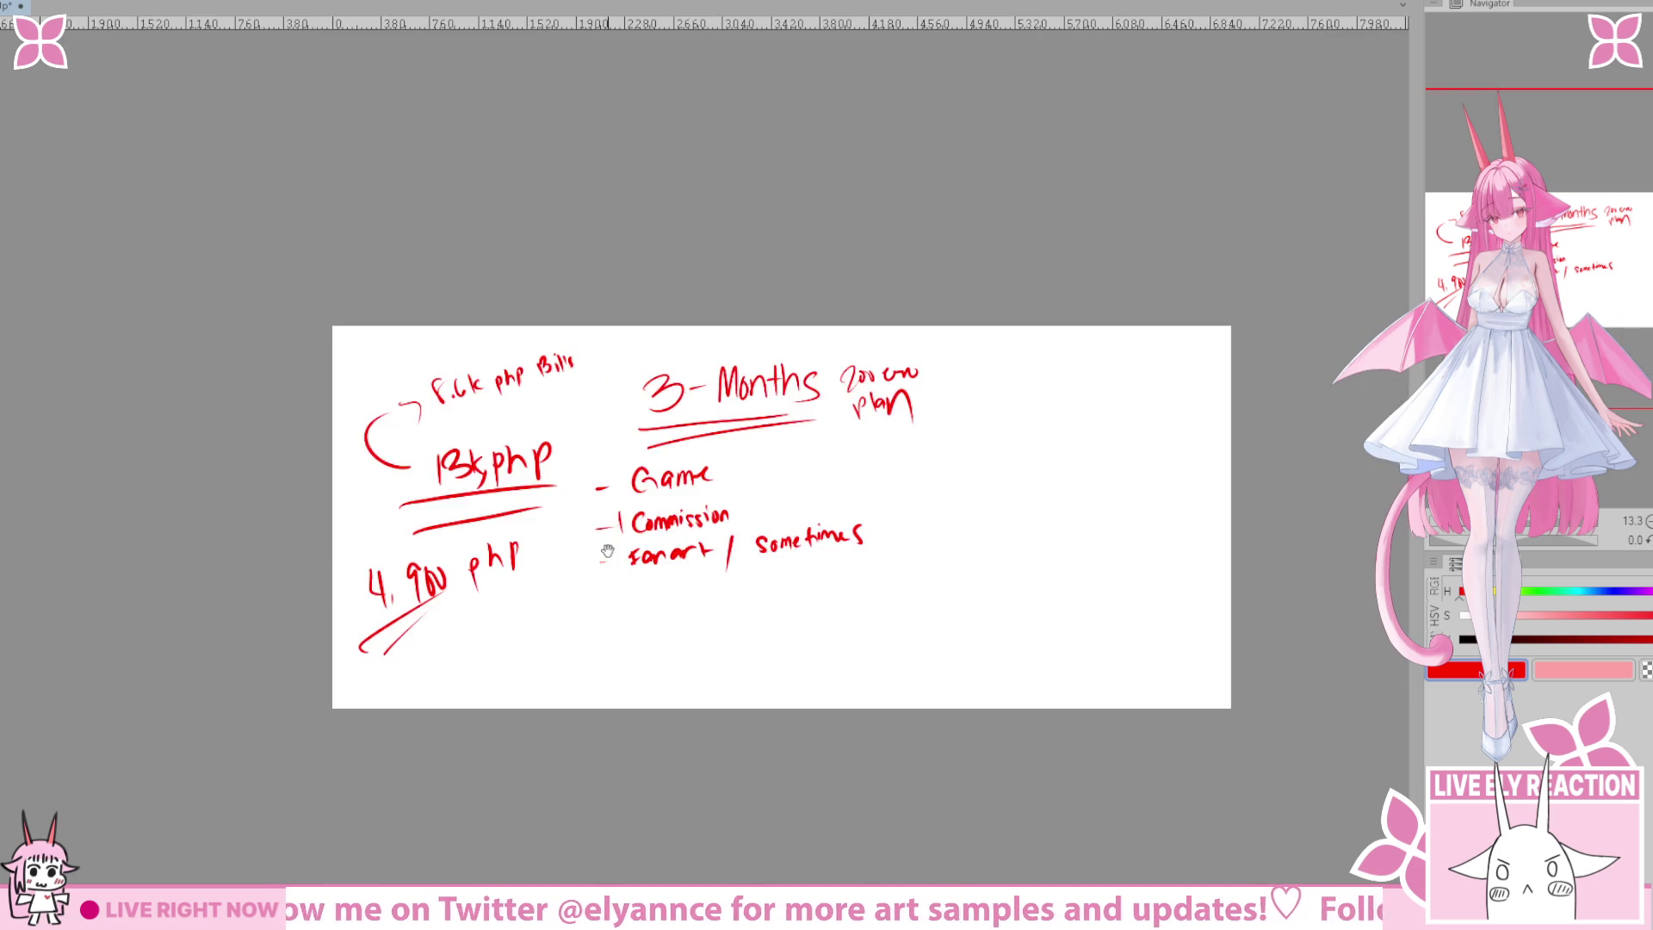
scroll(297, 729, "up", 1)
scroll(399, 517, "up", 2)
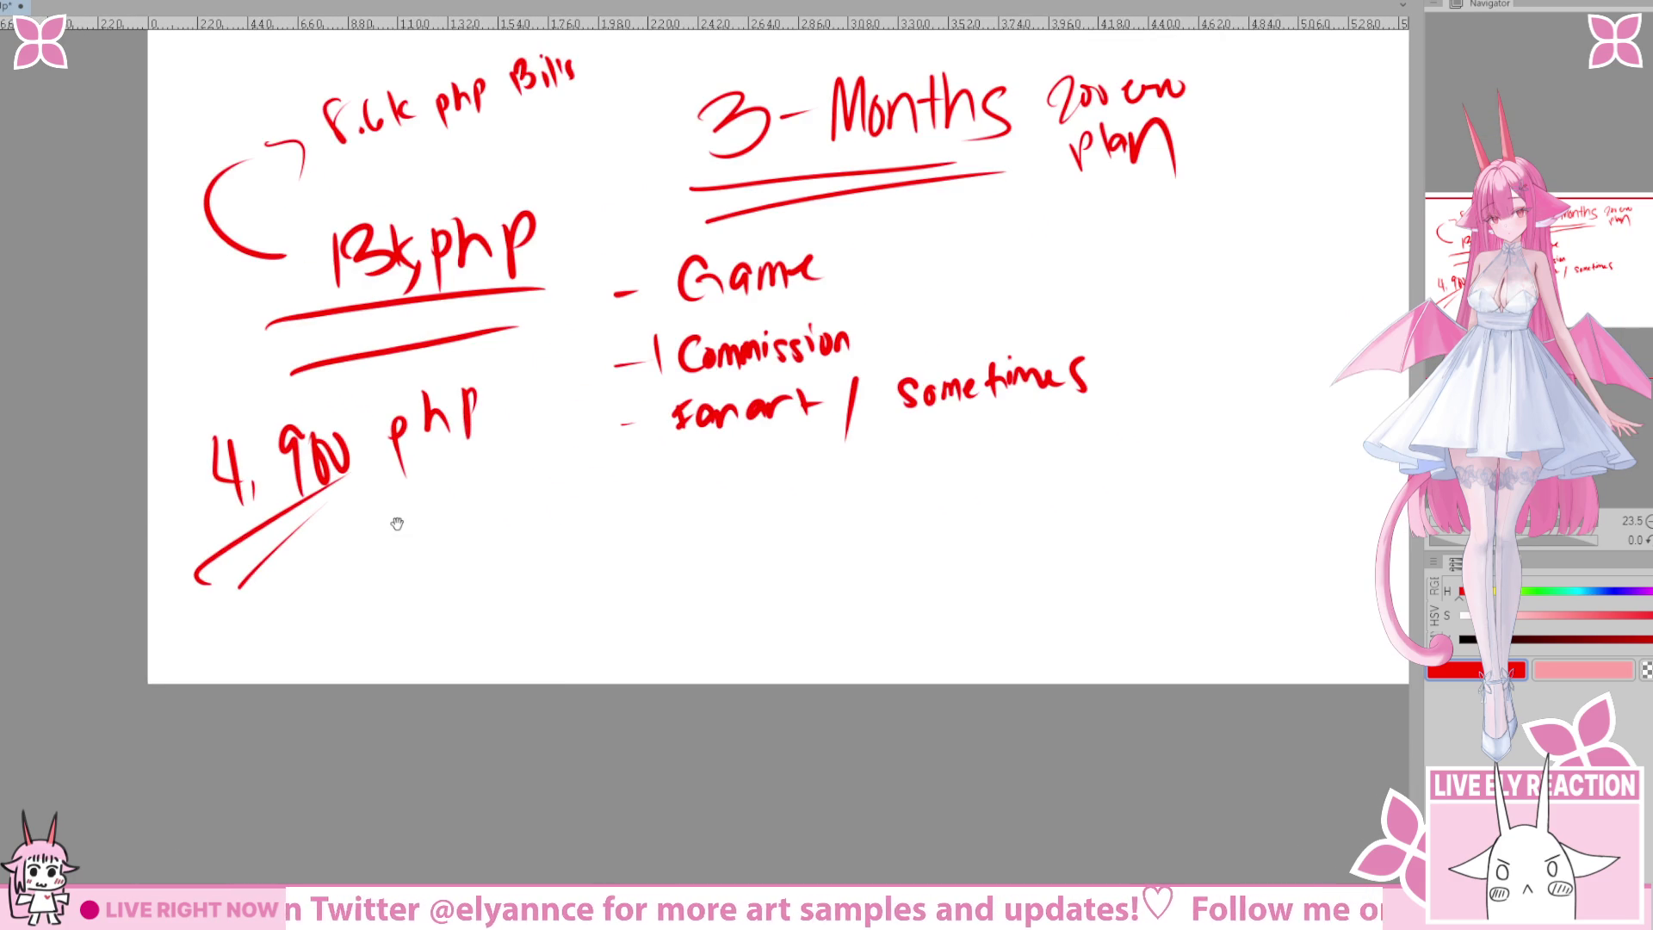
scroll(396, 436, "up", 1)
left_click_drag(395, 436, 433, 527)
scroll(565, 483, "down", 3)
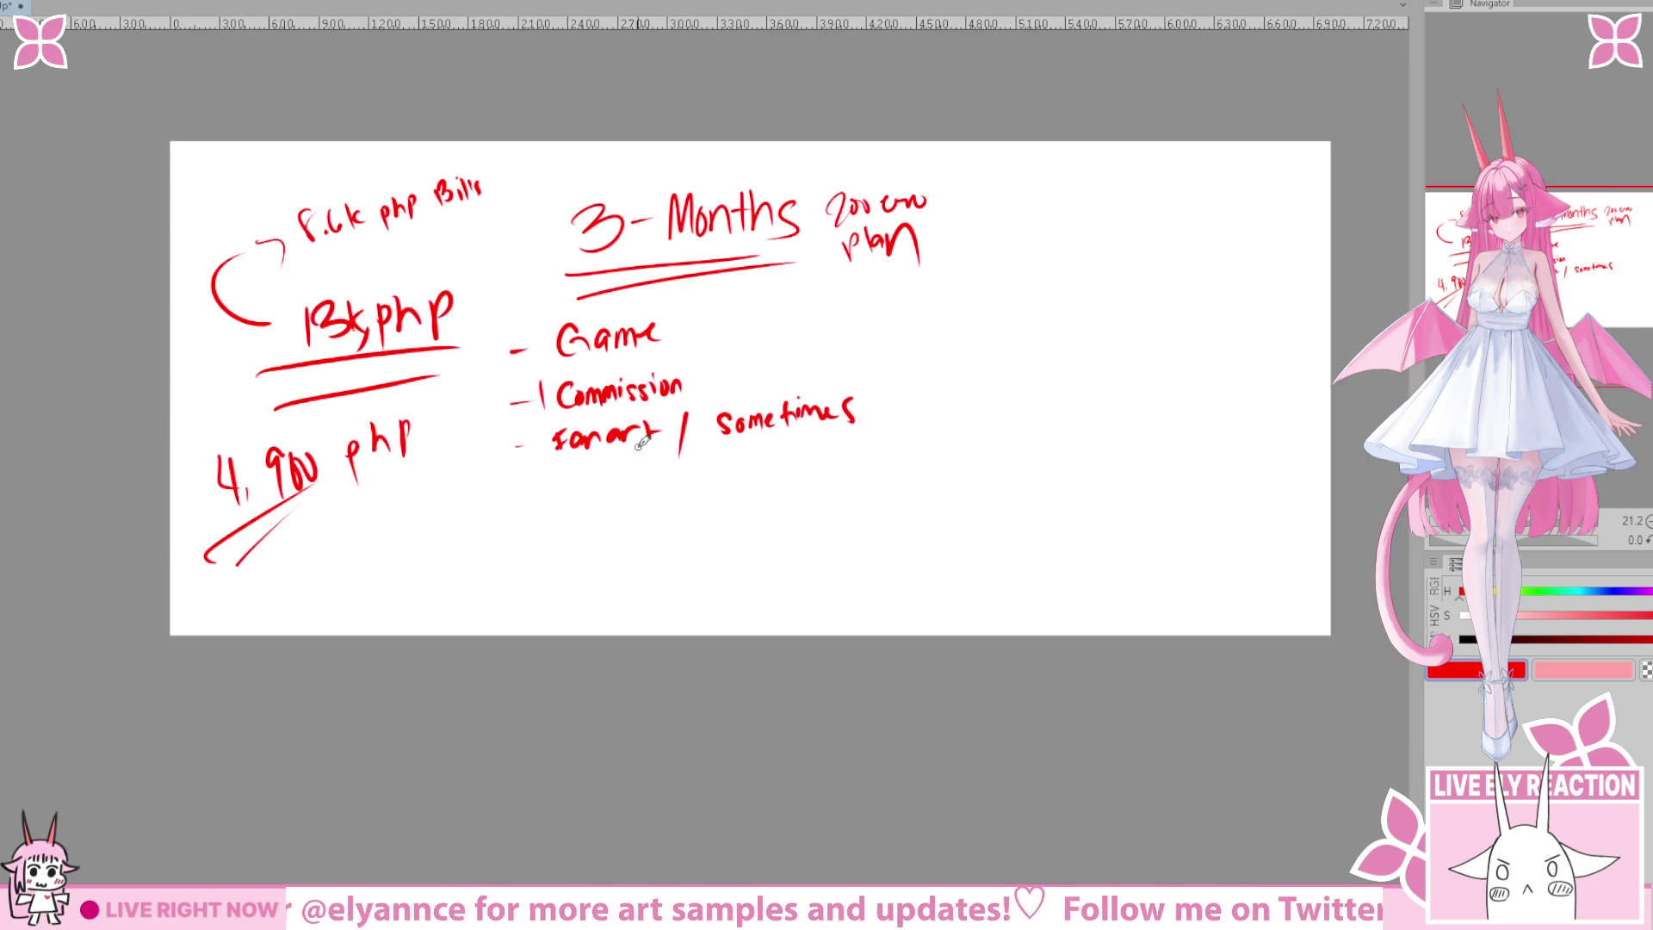
scroll(801, 430, "up", 4)
left_click_drag(784, 381, 823, 462)
left_click_drag(656, 420, 753, 415)
left_click_drag(782, 379, 753, 416)
Undo the misdrawn letters and write 'light no BG !' after Commission.
key("ctrl+z")
mouse_move(779, 391)
left_mouse_down()
mouse_move(878, 376)
mouse_move(766, 411)
mouse_move(805, 403)
mouse_move(807, 427)
left_mouse_up()
left_click_drag(831, 394, 868, 424)
mouse_move(871, 379)
left_mouse_down()
mouse_move(874, 422)
mouse_move(947, 426)
left_mouse_up()
left_click_drag(969, 413, 929, 433)
left_click_drag(951, 357, 961, 425)
left_click(958, 453)
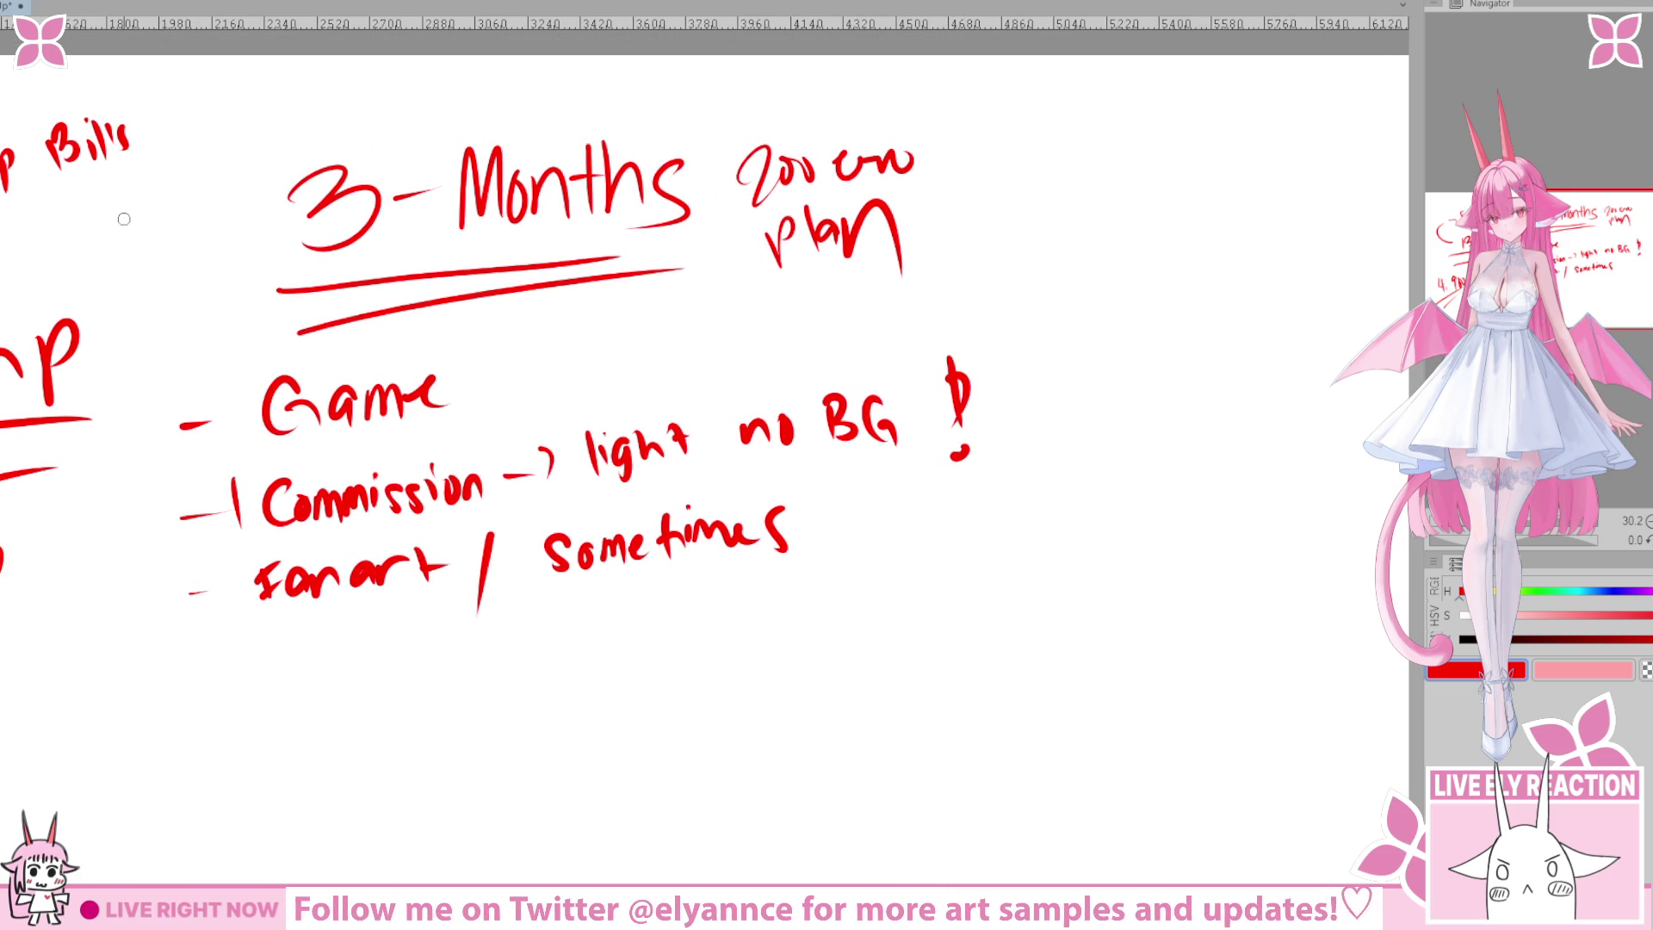
Add a short underline stroke under Game.
scroll(818, 454, "down", 5)
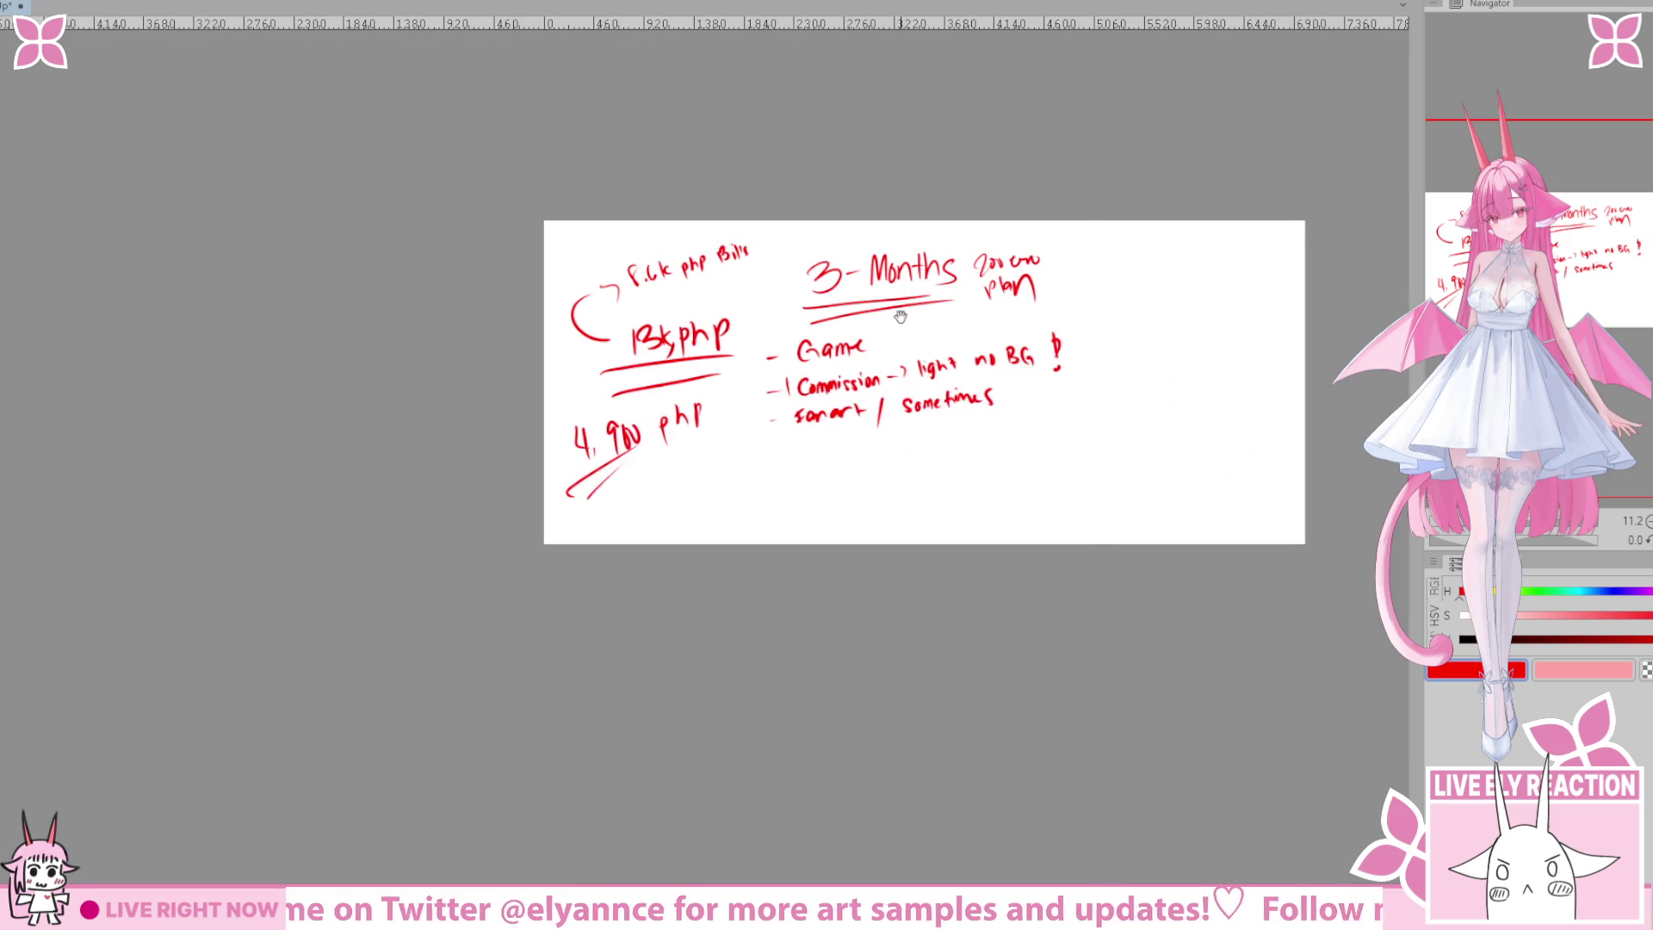
mouse_move(818, 453)
left_mouse_down()
mouse_move(732, 396)
mouse_move(548, 562)
mouse_move(645, 516)
left_mouse_up()
scroll(548, 561, "up", 3)
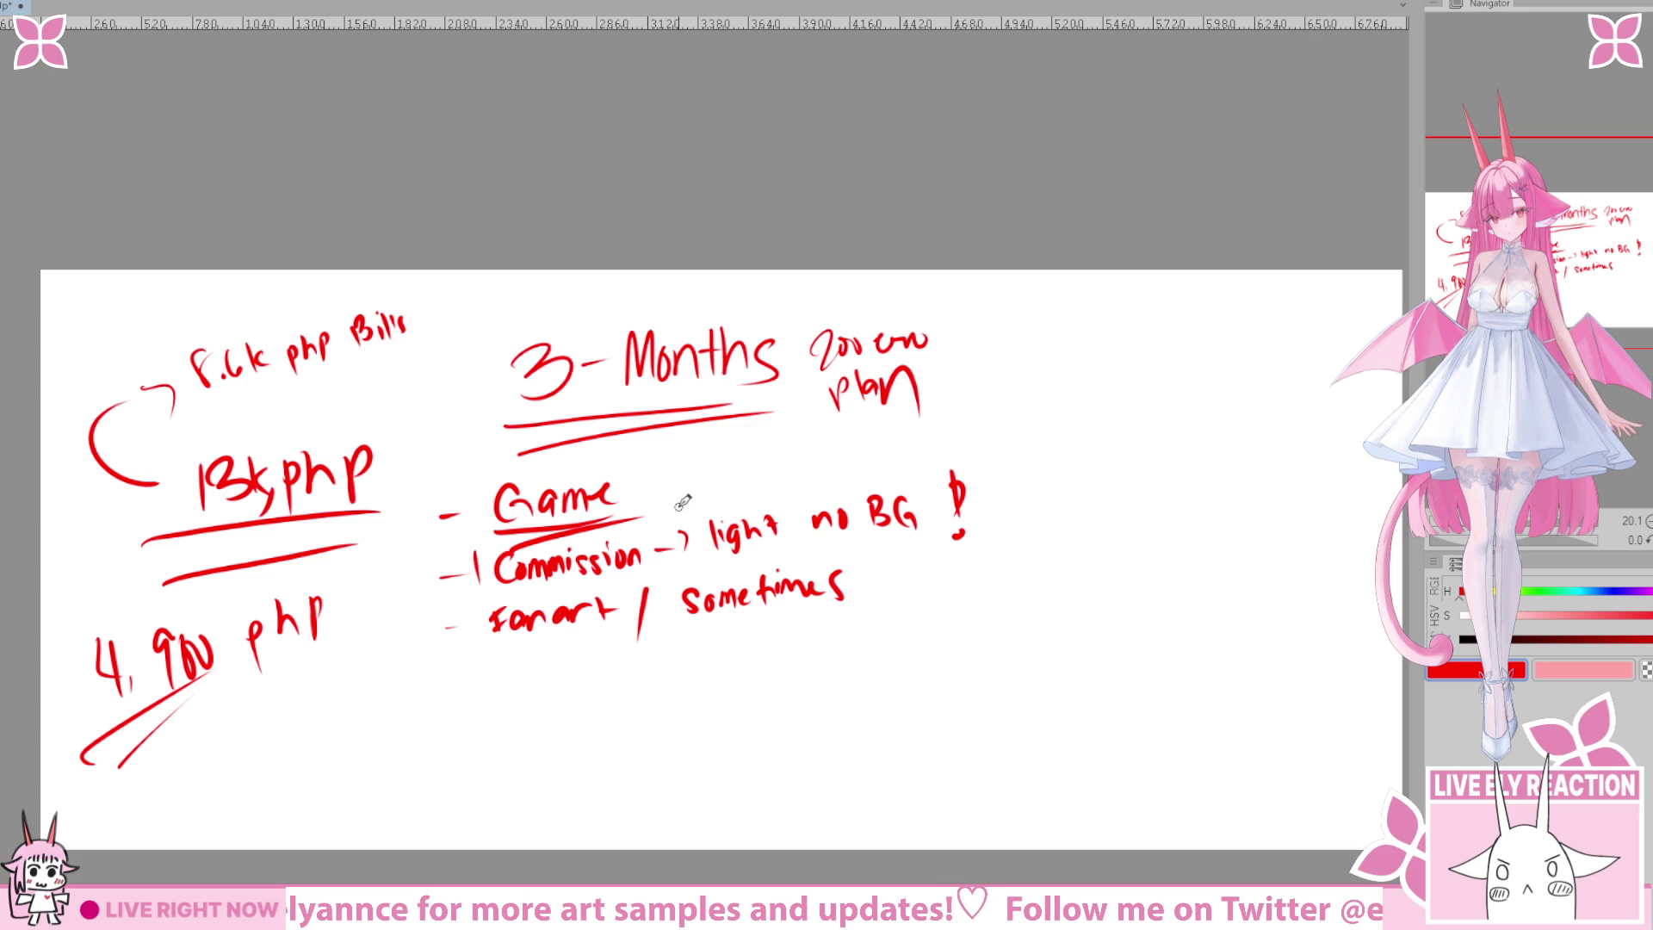
mouse_move(628, 447)
left_mouse_down()
mouse_move(622, 361)
mouse_move(655, 386)
left_mouse_up()
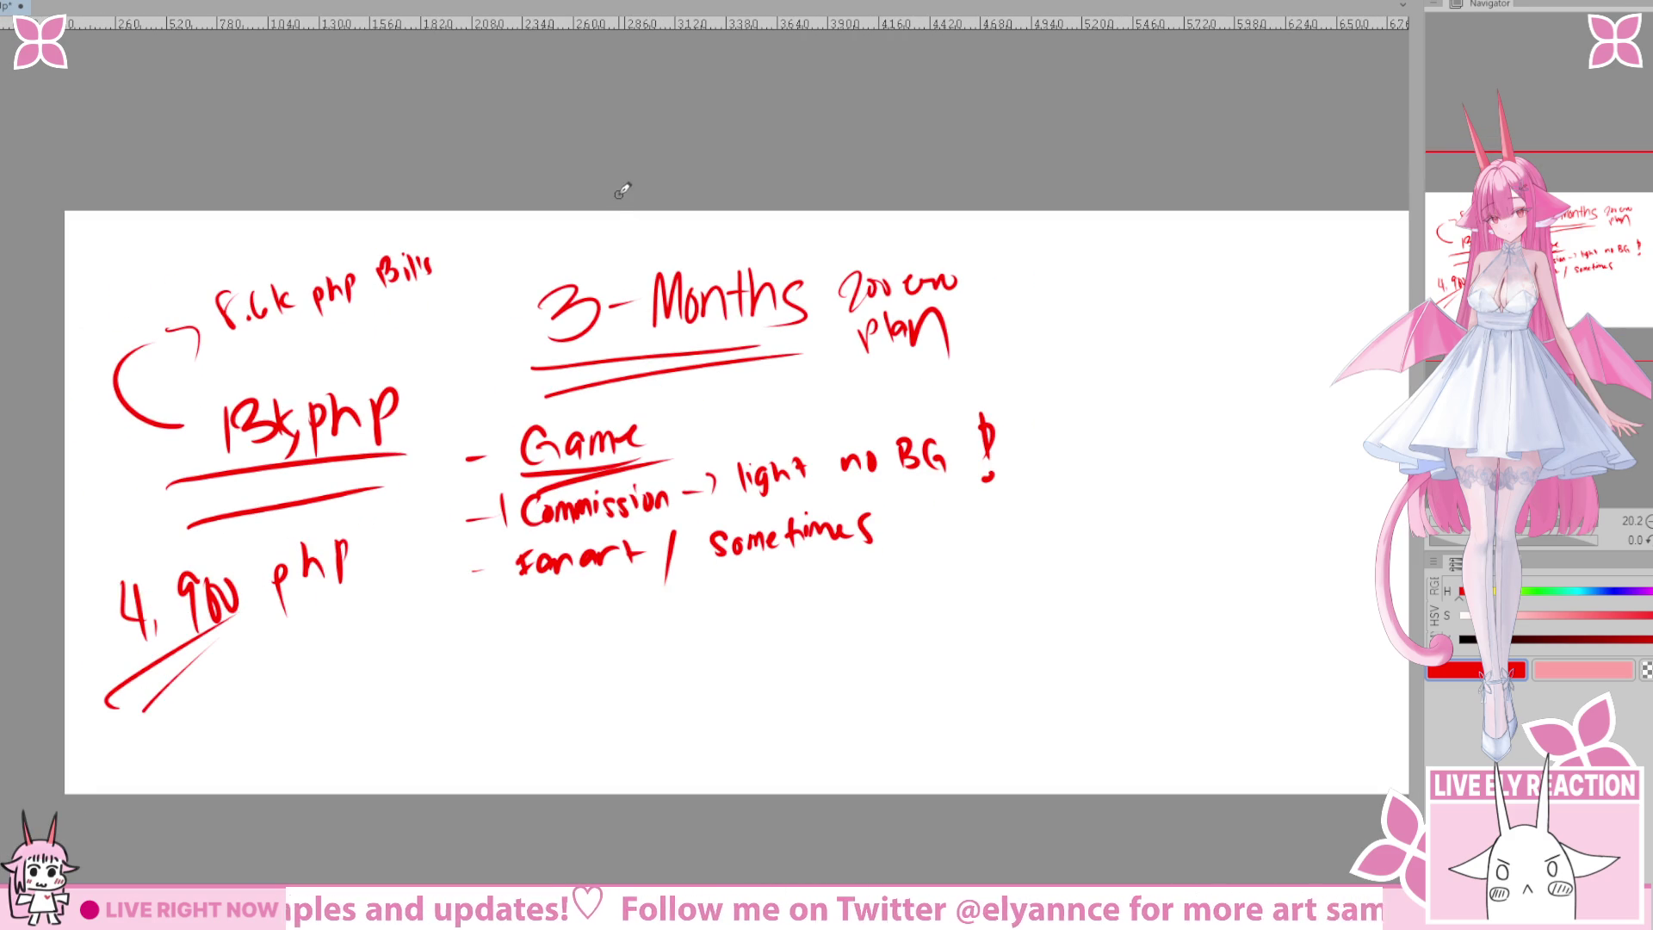
scroll(470, 466, "up", 1)
mouse_move(1137, 562)
left_mouse_down()
mouse_move(843, 617)
mouse_move(947, 583)
mouse_move(964, 596)
left_mouse_up()
mouse_move(482, 655)
left_mouse_down()
mouse_move(680, 663)
mouse_move(663, 680)
mouse_move(855, 700)
mouse_move(857, 683)
left_mouse_up()
mouse_move(732, 480)
left_mouse_down()
mouse_move(829, 443)
mouse_move(870, 454)
left_mouse_up()
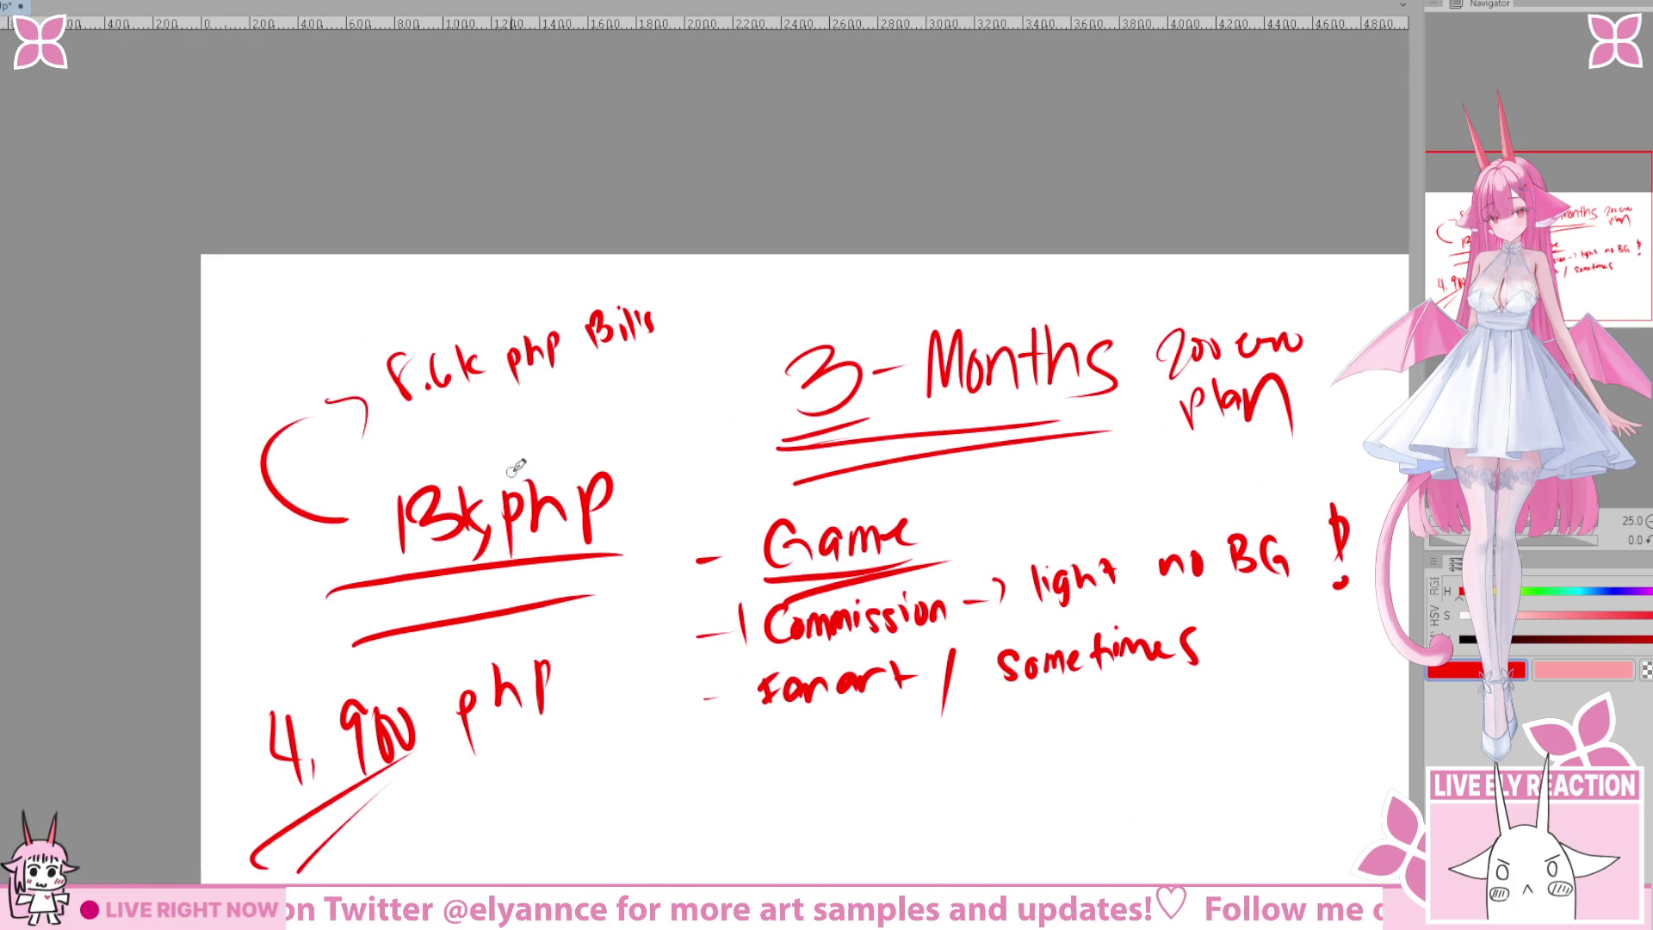
Draw a downward arrow under Bills and write 6k beneath it, replacing a 4k.
mouse_move(610, 365)
left_mouse_down()
mouse_move(618, 406)
mouse_move(635, 379)
left_mouse_up()
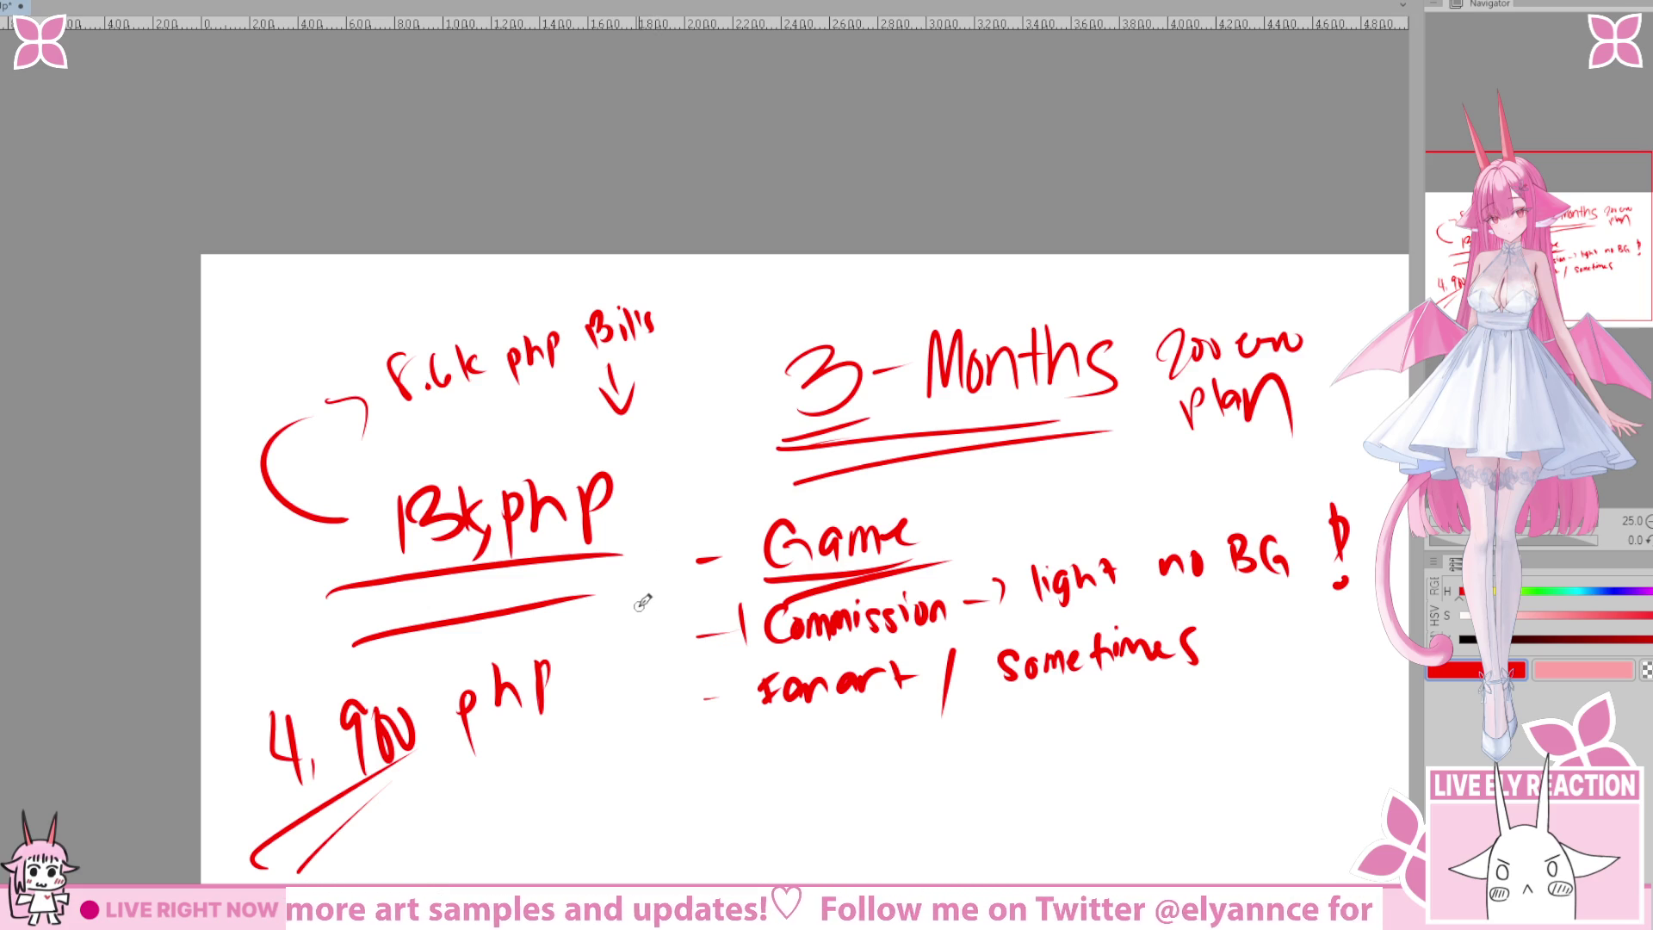
mouse_move(639, 407)
left_mouse_down()
mouse_move(659, 446)
mouse_move(678, 435)
mouse_move(646, 453)
left_mouse_up()
key("ctrl+z")
key("ctrl+z")
key("ctrl+z")
mouse_move(659, 413)
left_mouse_down()
mouse_move(657, 453)
mouse_move(661, 435)
left_mouse_up()
left_click_drag(661, 435, 687, 445)
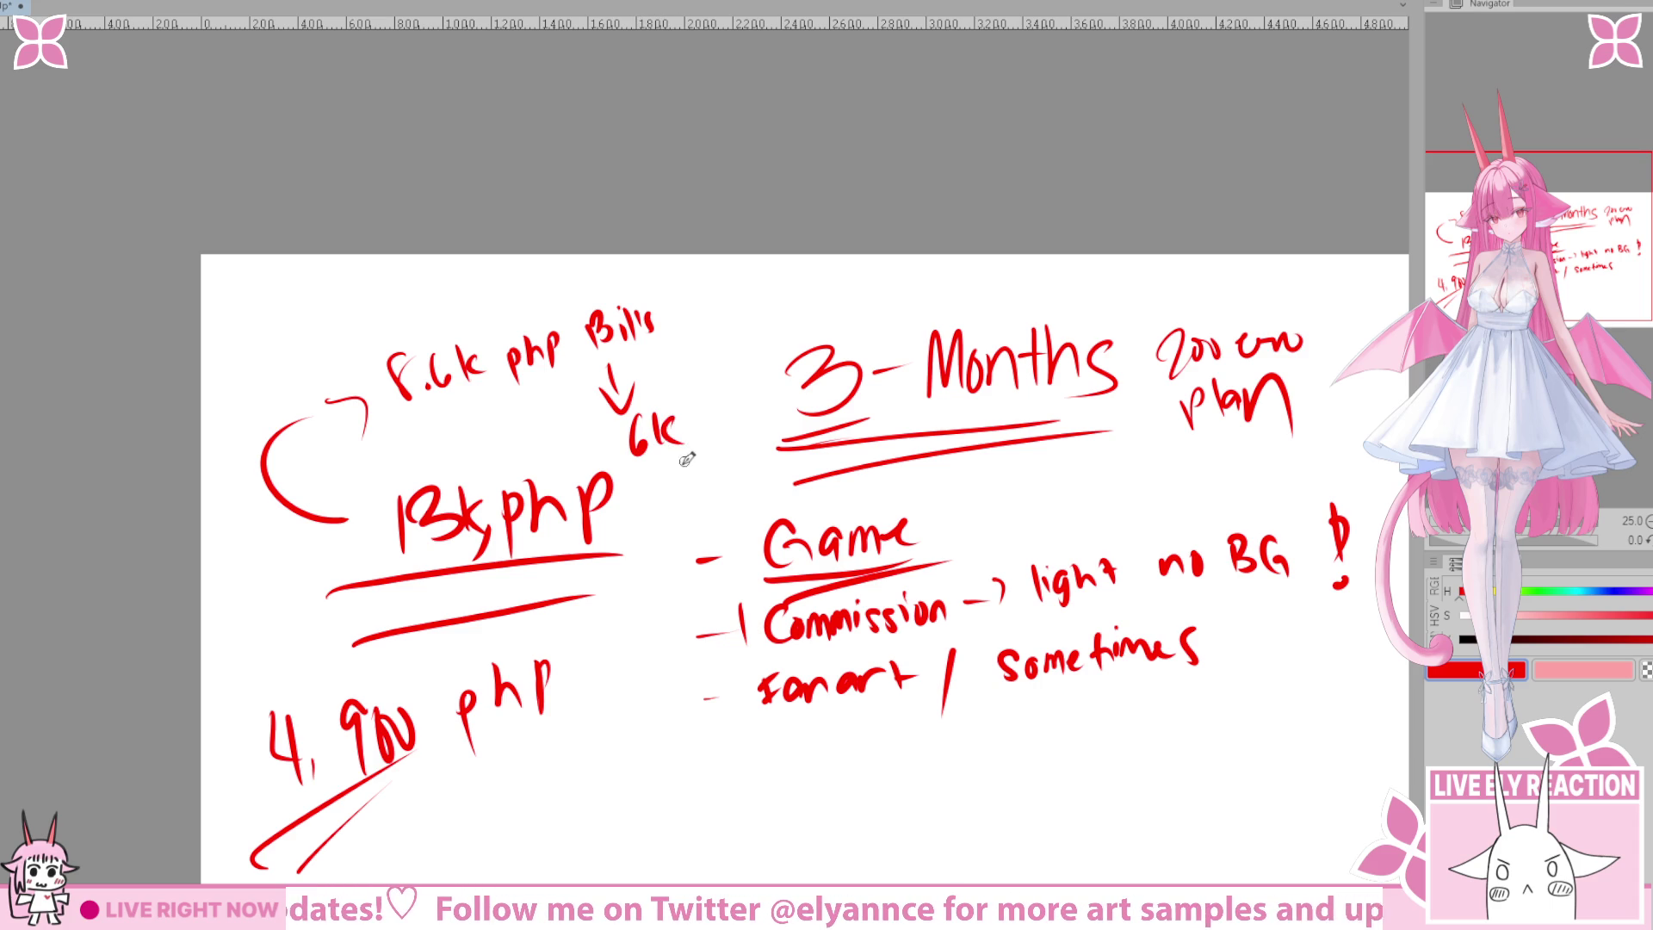
Start writing 'April first' to the right of the 3-Months plan.
mouse_move(728, 499)
left_mouse_down()
mouse_move(663, 646)
mouse_move(535, 572)
mouse_move(498, 591)
mouse_move(650, 555)
mouse_move(610, 540)
left_mouse_up()
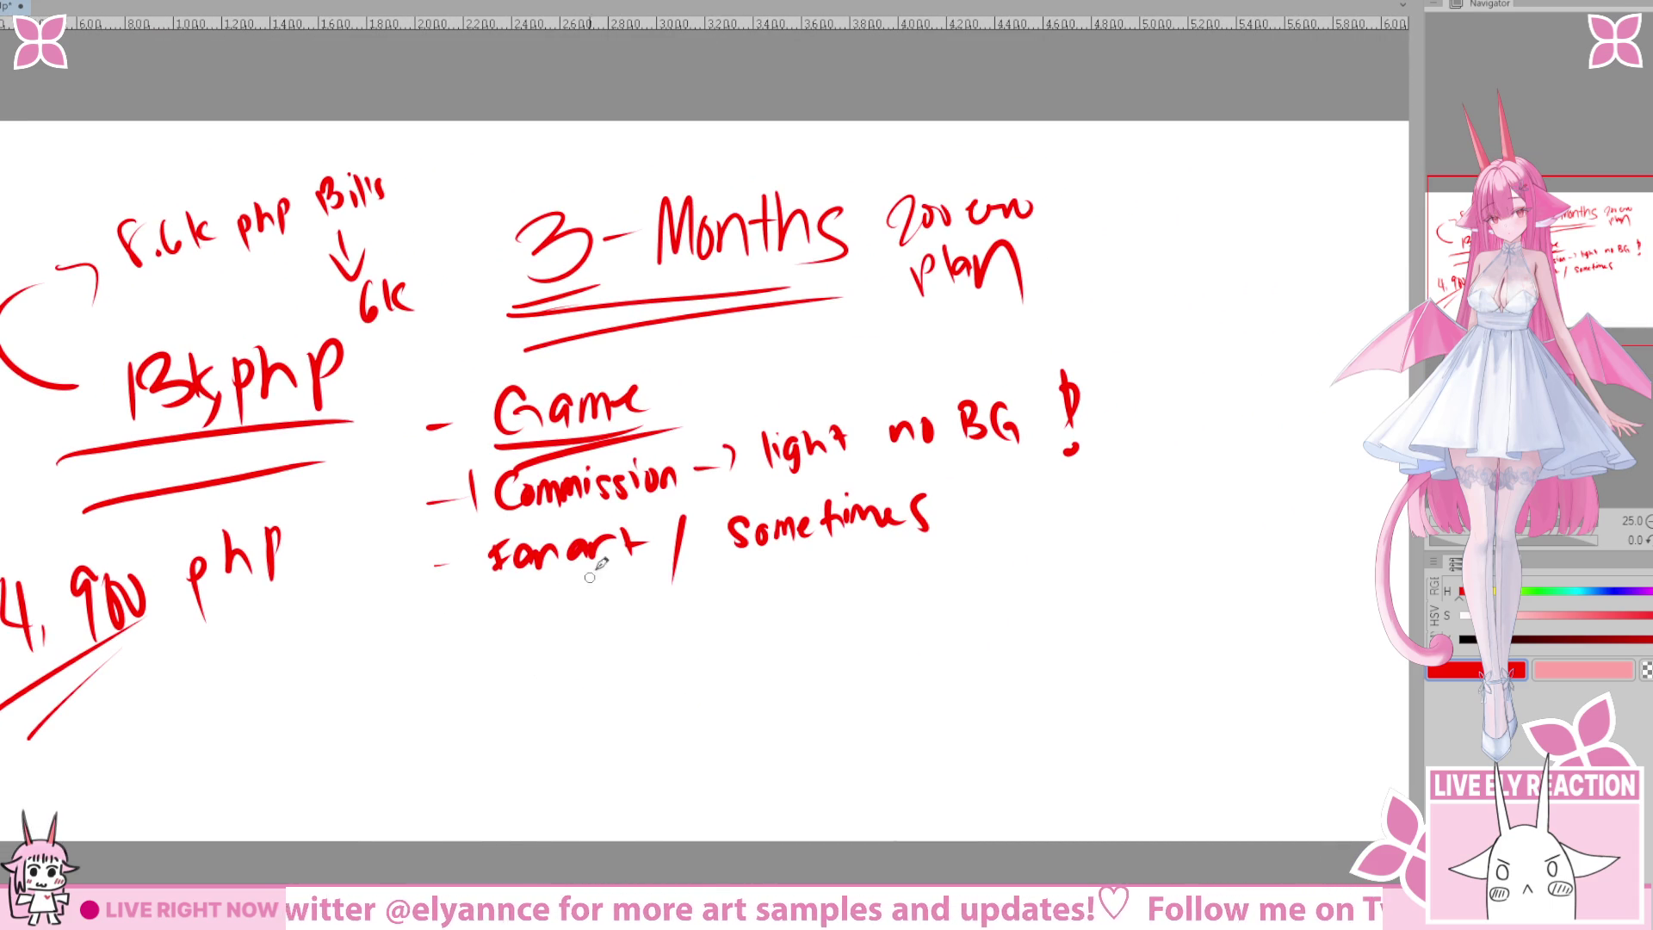
left_click_drag(751, 461, 744, 455)
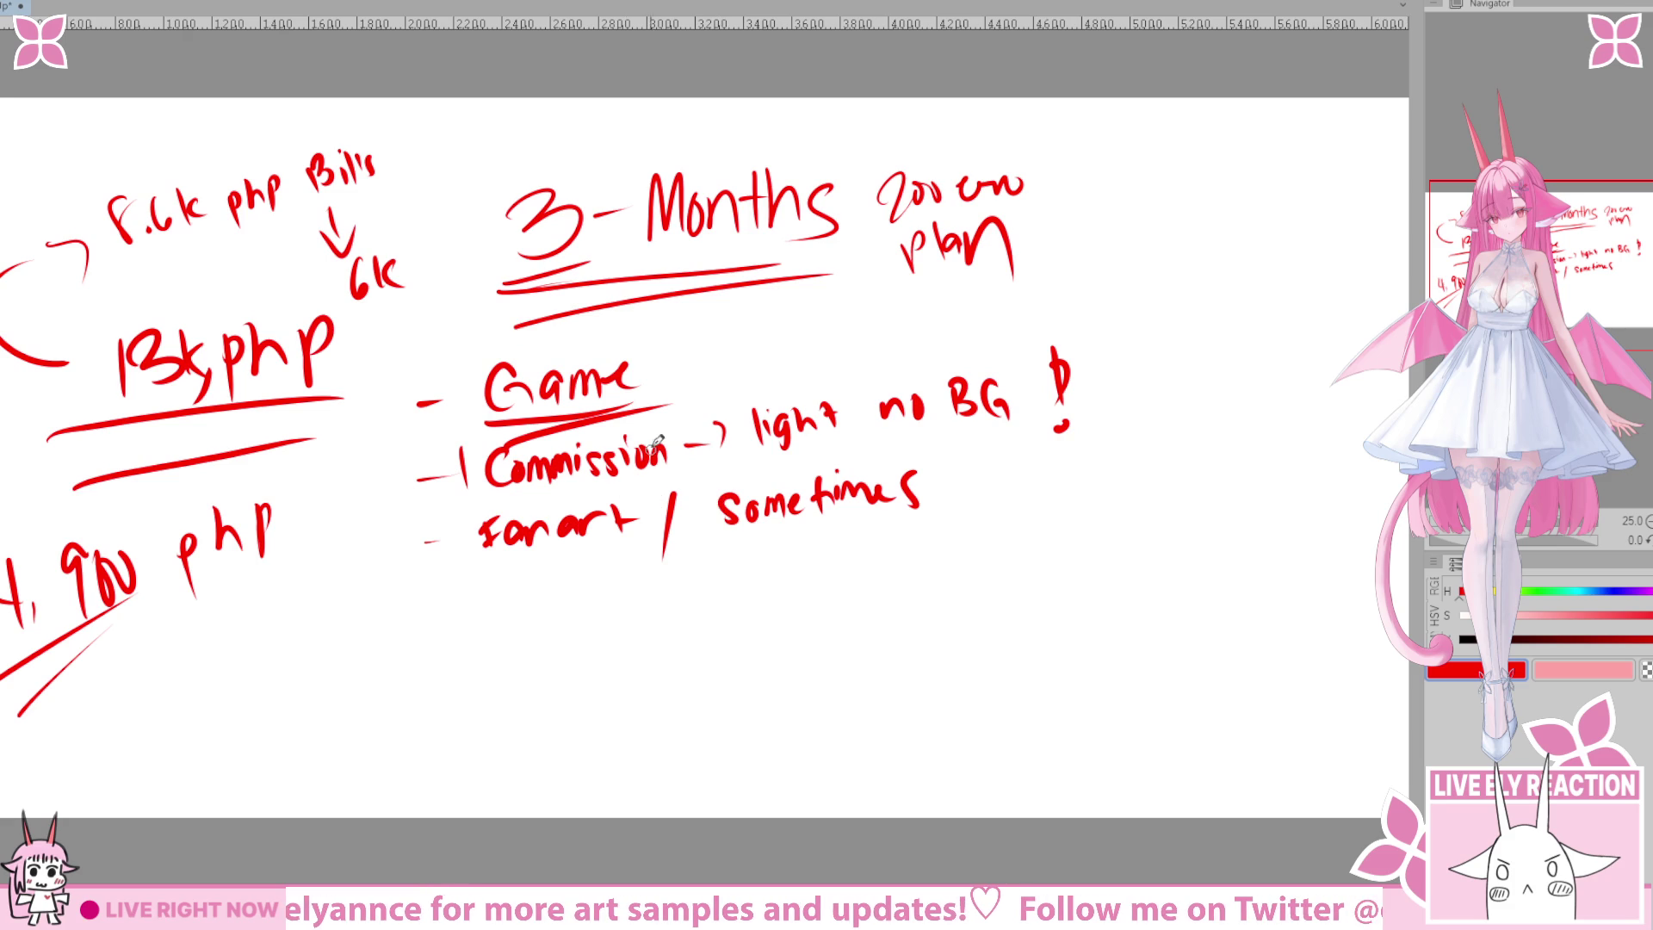
left_click_drag(728, 432, 651, 530)
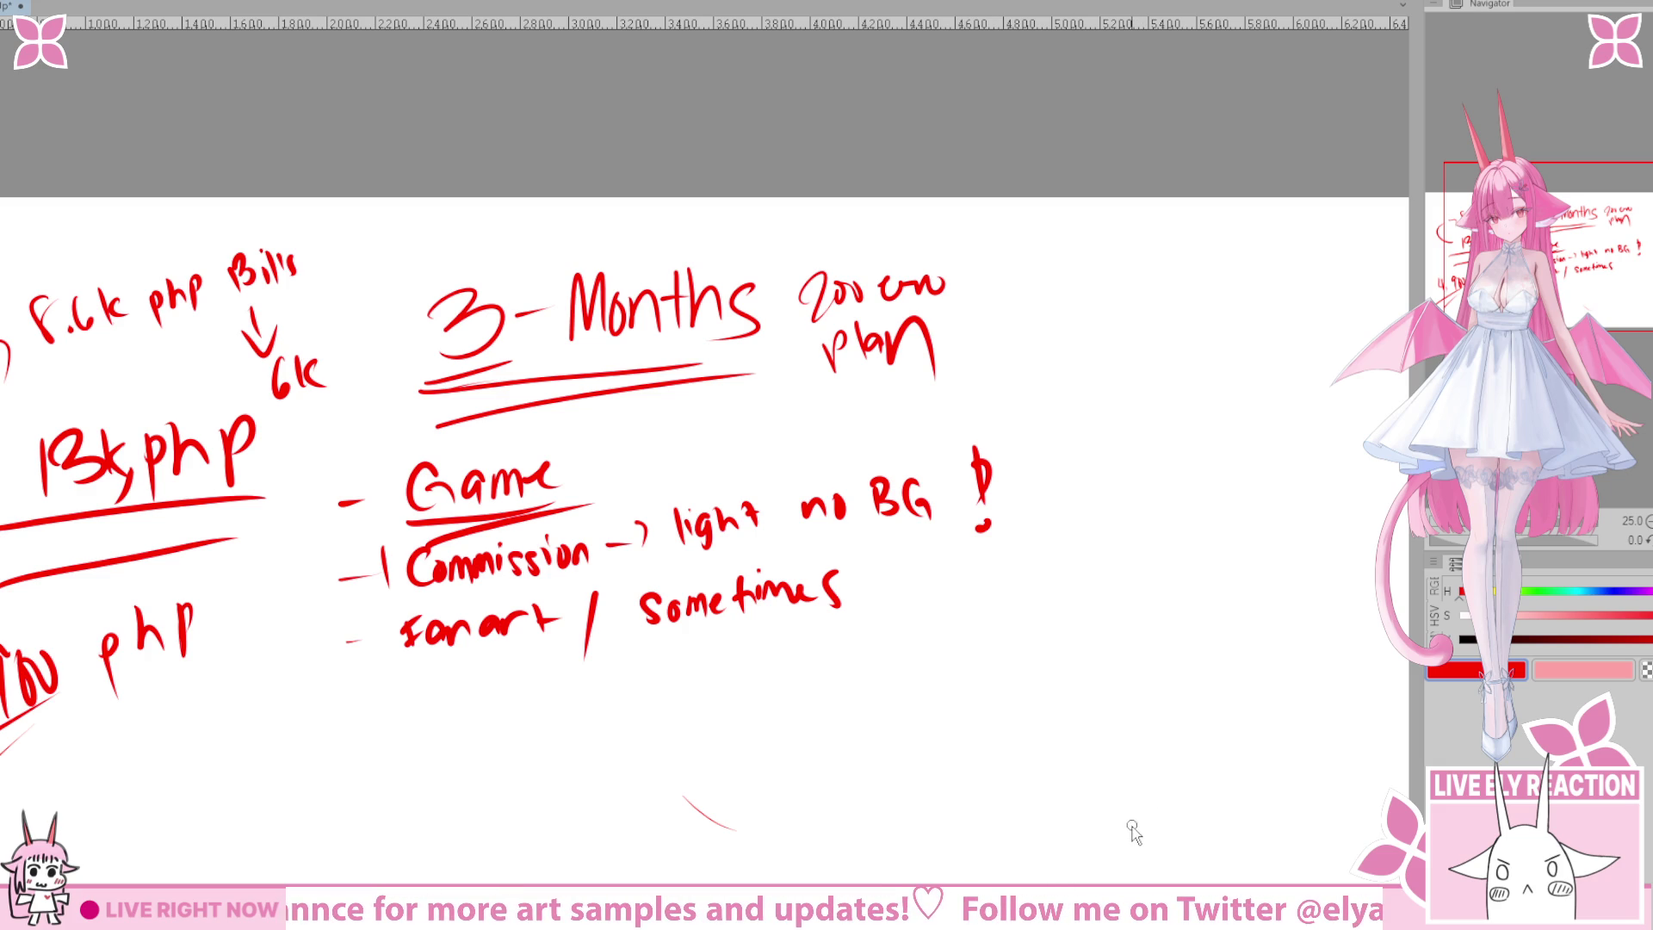
mouse_move(1135, 822)
left_mouse_down()
mouse_move(1177, 790)
mouse_move(1129, 753)
mouse_move(1134, 858)
mouse_move(1155, 819)
mouse_move(1129, 812)
mouse_move(1164, 792)
mouse_move(1143, 804)
left_mouse_up()
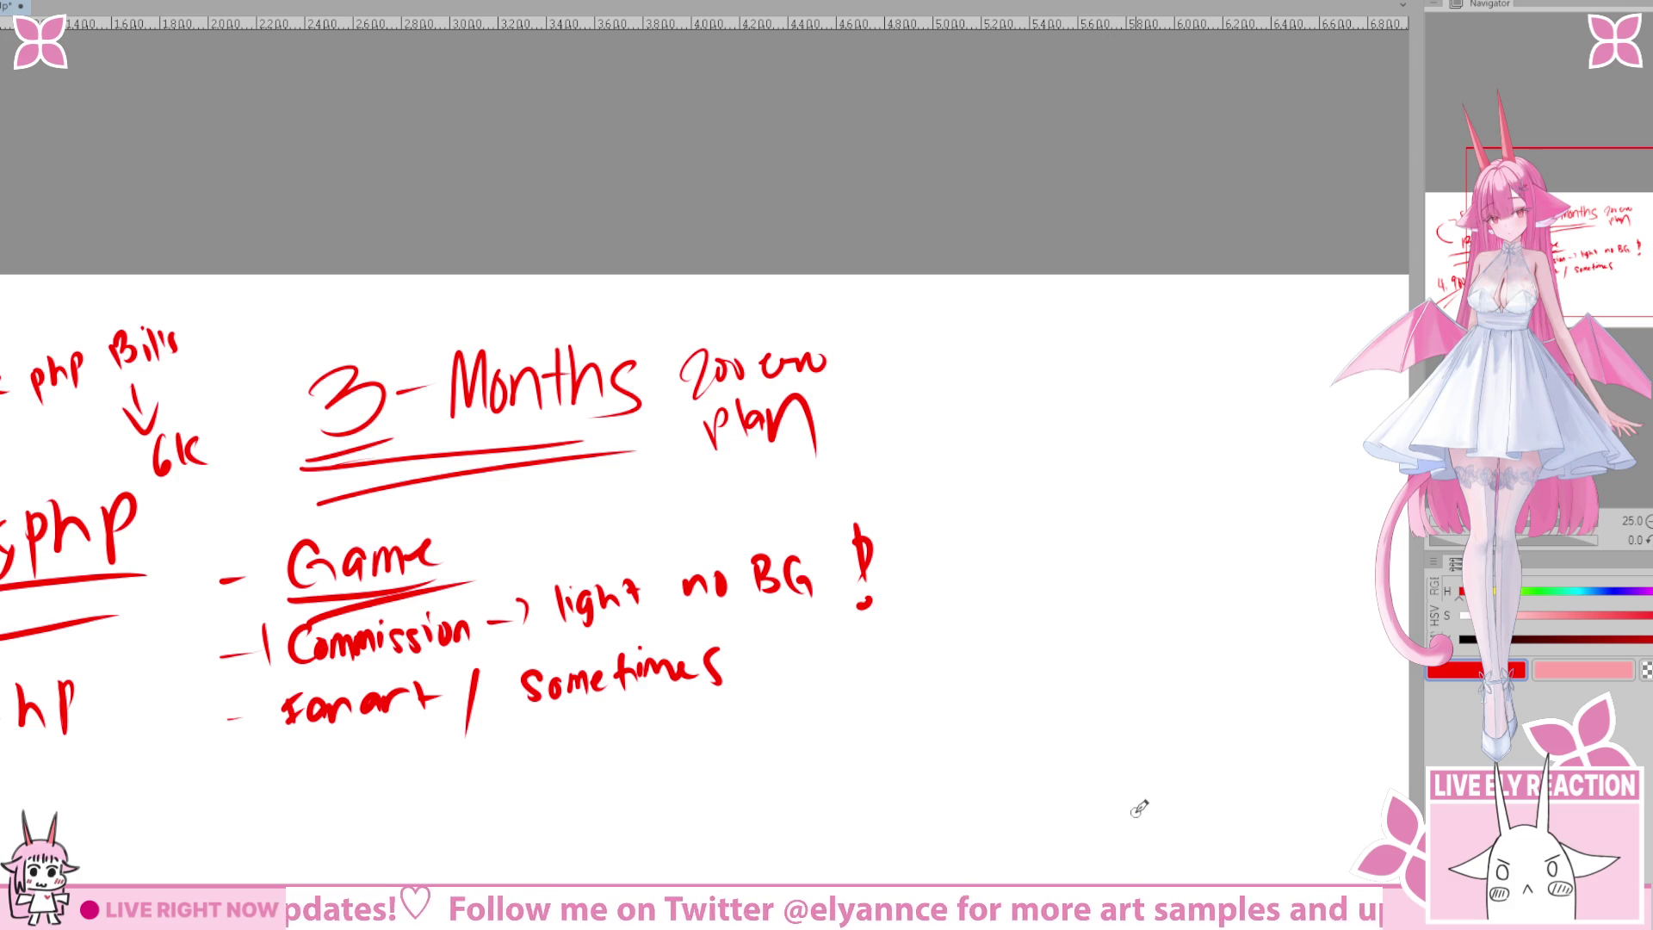
mouse_move(925, 331)
left_mouse_down()
mouse_move(917, 392)
mouse_move(956, 340)
mouse_move(991, 360)
left_mouse_up()
left_click_drag(1009, 292, 1007, 345)
left_click_drag(1033, 327, 863, 355)
left_click_drag(879, 325, 906, 374)
mouse_move(880, 344)
left_mouse_down()
mouse_move(926, 362)
mouse_move(972, 327)
mouse_move(999, 331)
left_mouse_up()
left_click_drag(775, 469, 1011, 364)
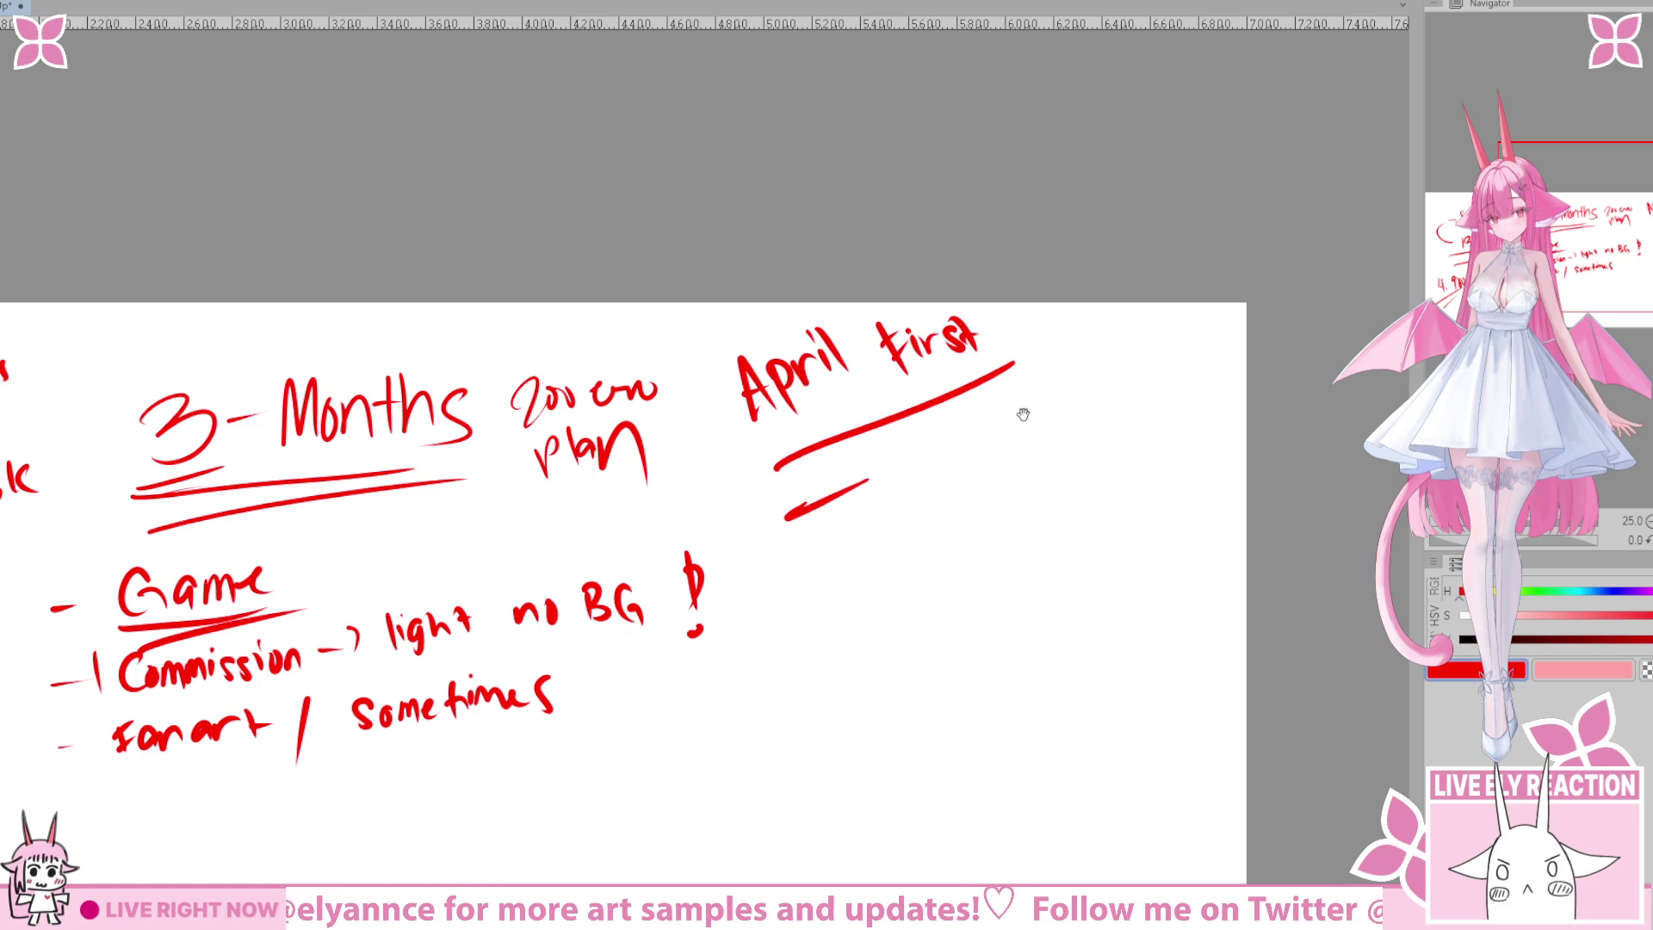
key("ctrl+z")
key("ctrl+z")
key("ctrl+z")
scroll(913, 456, "down", 1)
left_click_drag(896, 310, 1011, 300)
key("ctrl+z")
key("ctrl+z")
key("ctrl+z")
left_click_drag(900, 302, 908, 340)
mouse_move(884, 343)
left_mouse_down()
mouse_move(914, 338)
mouse_move(893, 281)
left_mouse_up()
left_click_drag(809, 403, 964, 339)
left_click_drag(786, 432, 962, 363)
left_click_drag(897, 428, 830, 390)
mouse_move(669, 378)
left_mouse_down()
mouse_move(660, 452)
mouse_move(706, 492)
left_mouse_up()
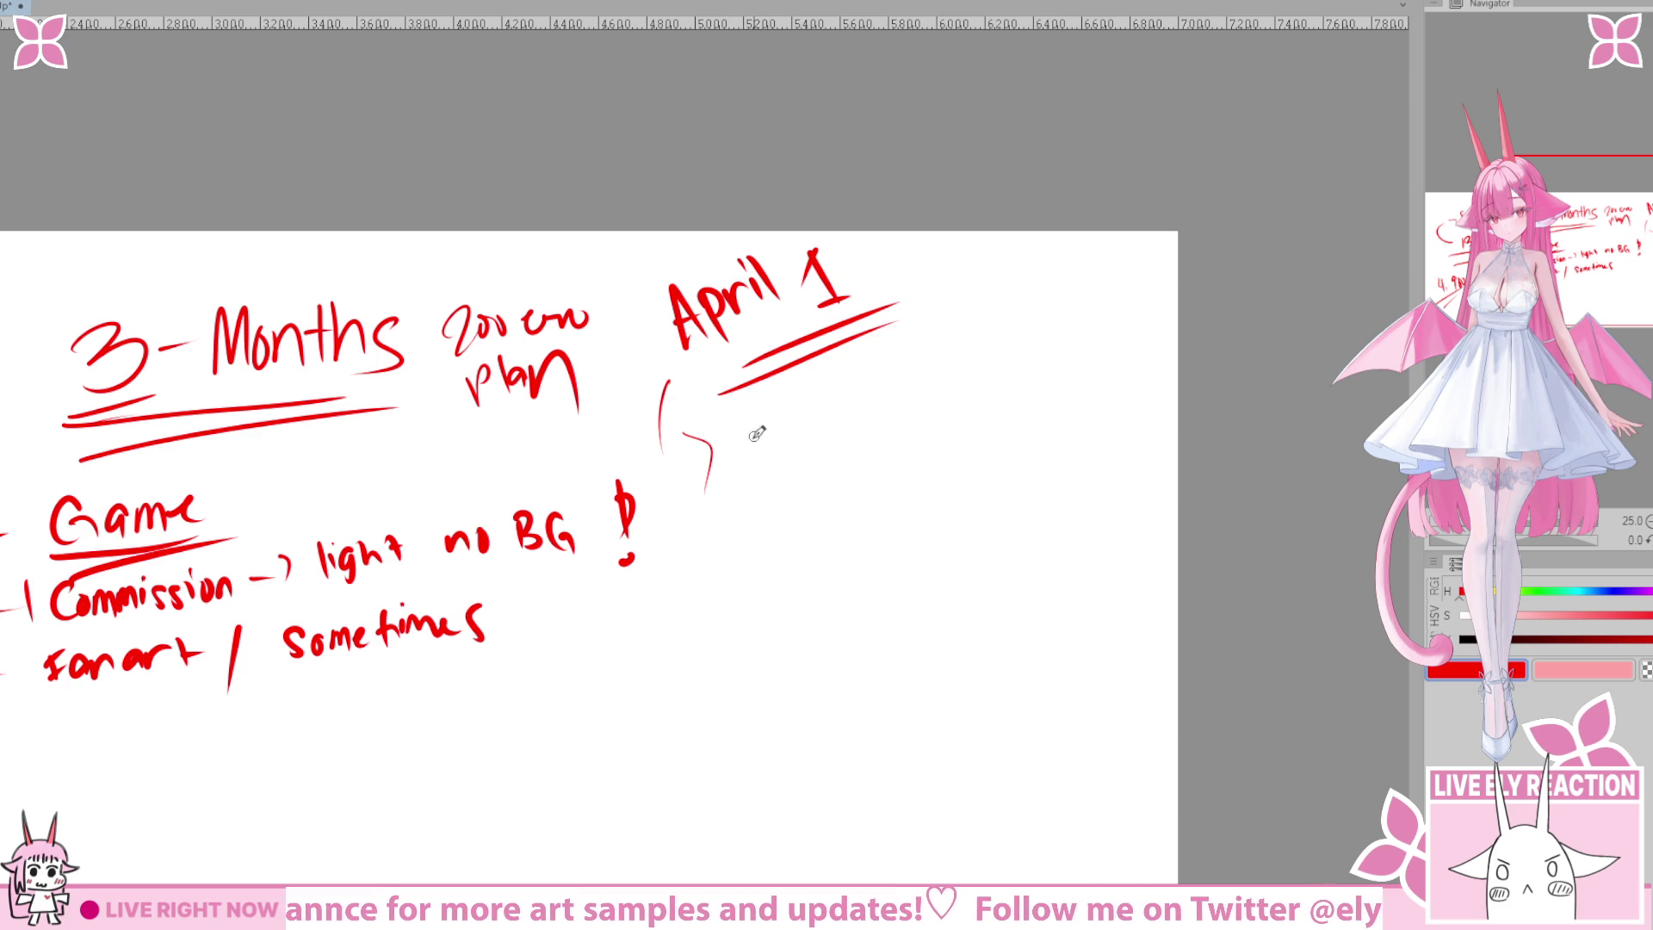
mouse_move(731, 433)
left_mouse_down()
mouse_move(749, 454)
mouse_move(754, 418)
mouse_move(731, 451)
mouse_move(871, 403)
left_mouse_up()
key("ctrl+z")
mouse_move(906, 341)
left_mouse_down()
mouse_move(899, 389)
mouse_move(931, 366)
left_mouse_up()
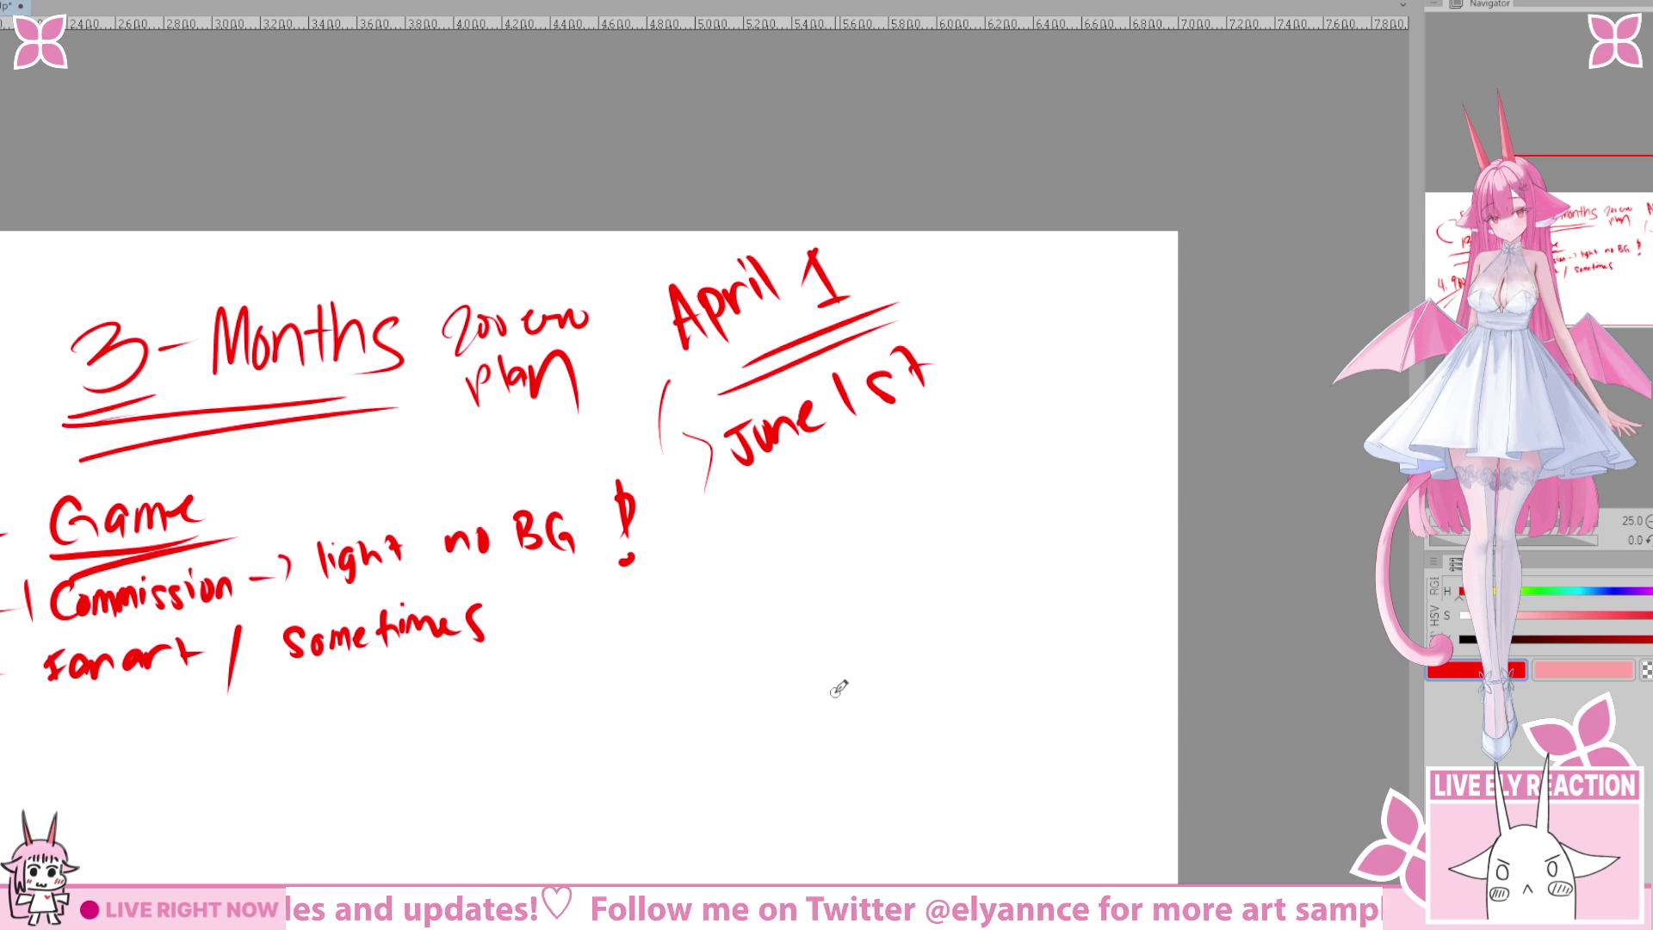
left_click_drag(744, 604, 742, 603)
mouse_move(889, 319)
left_mouse_down()
mouse_move(757, 398)
mouse_move(808, 328)
left_mouse_up()
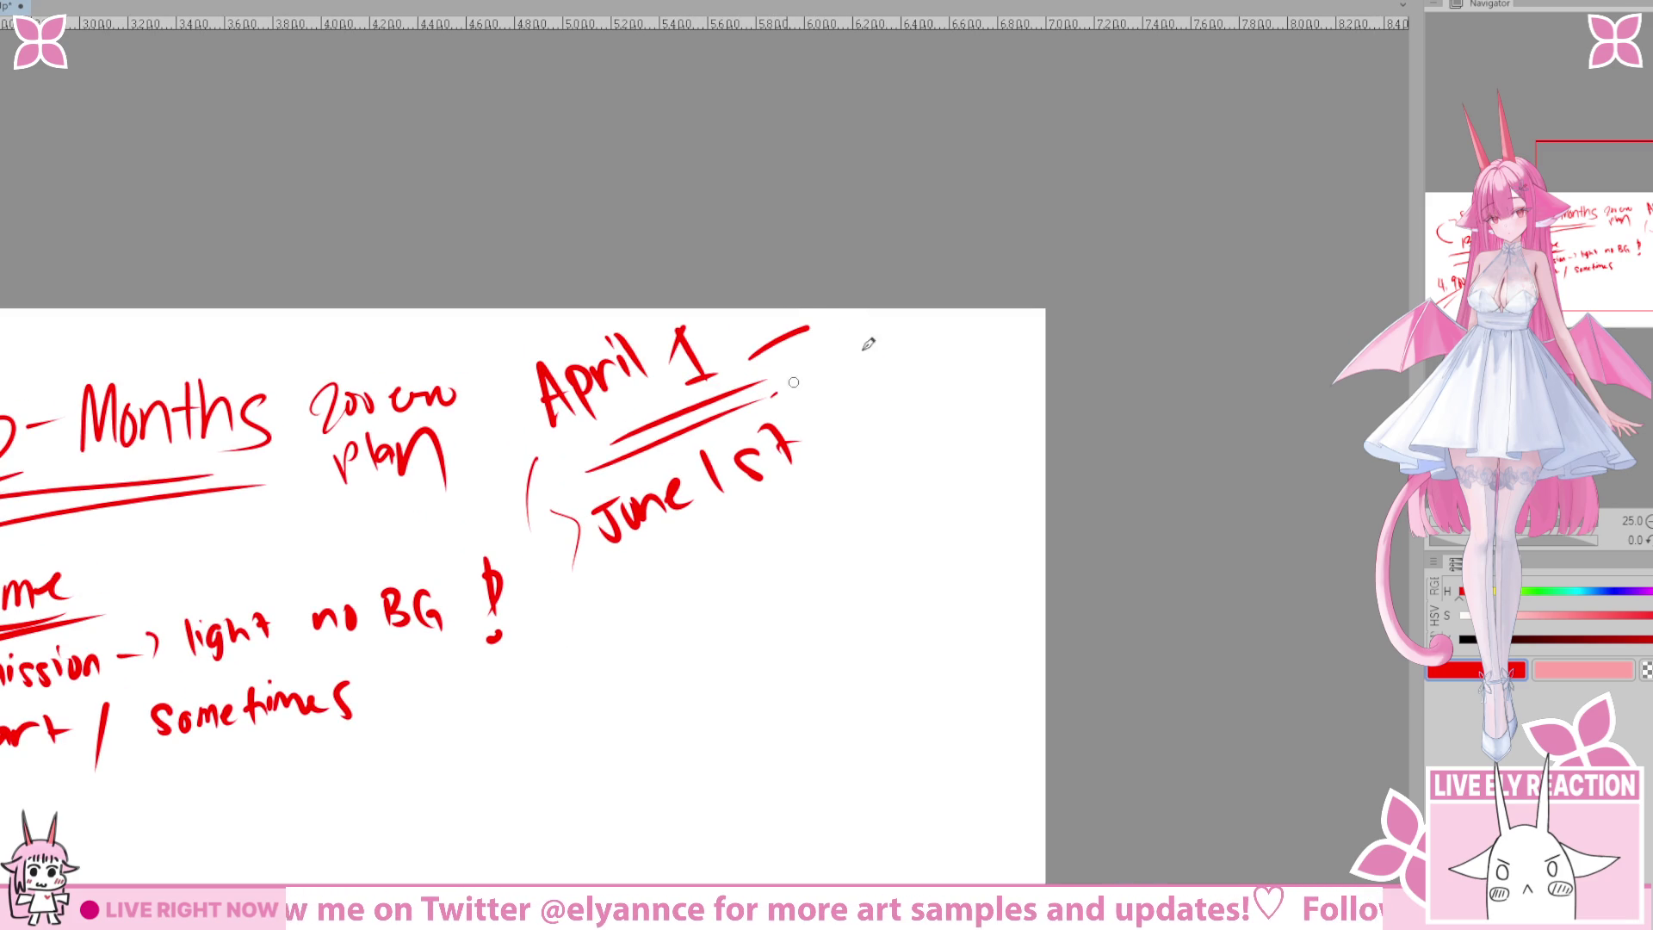
left_click_drag(771, 398, 859, 365)
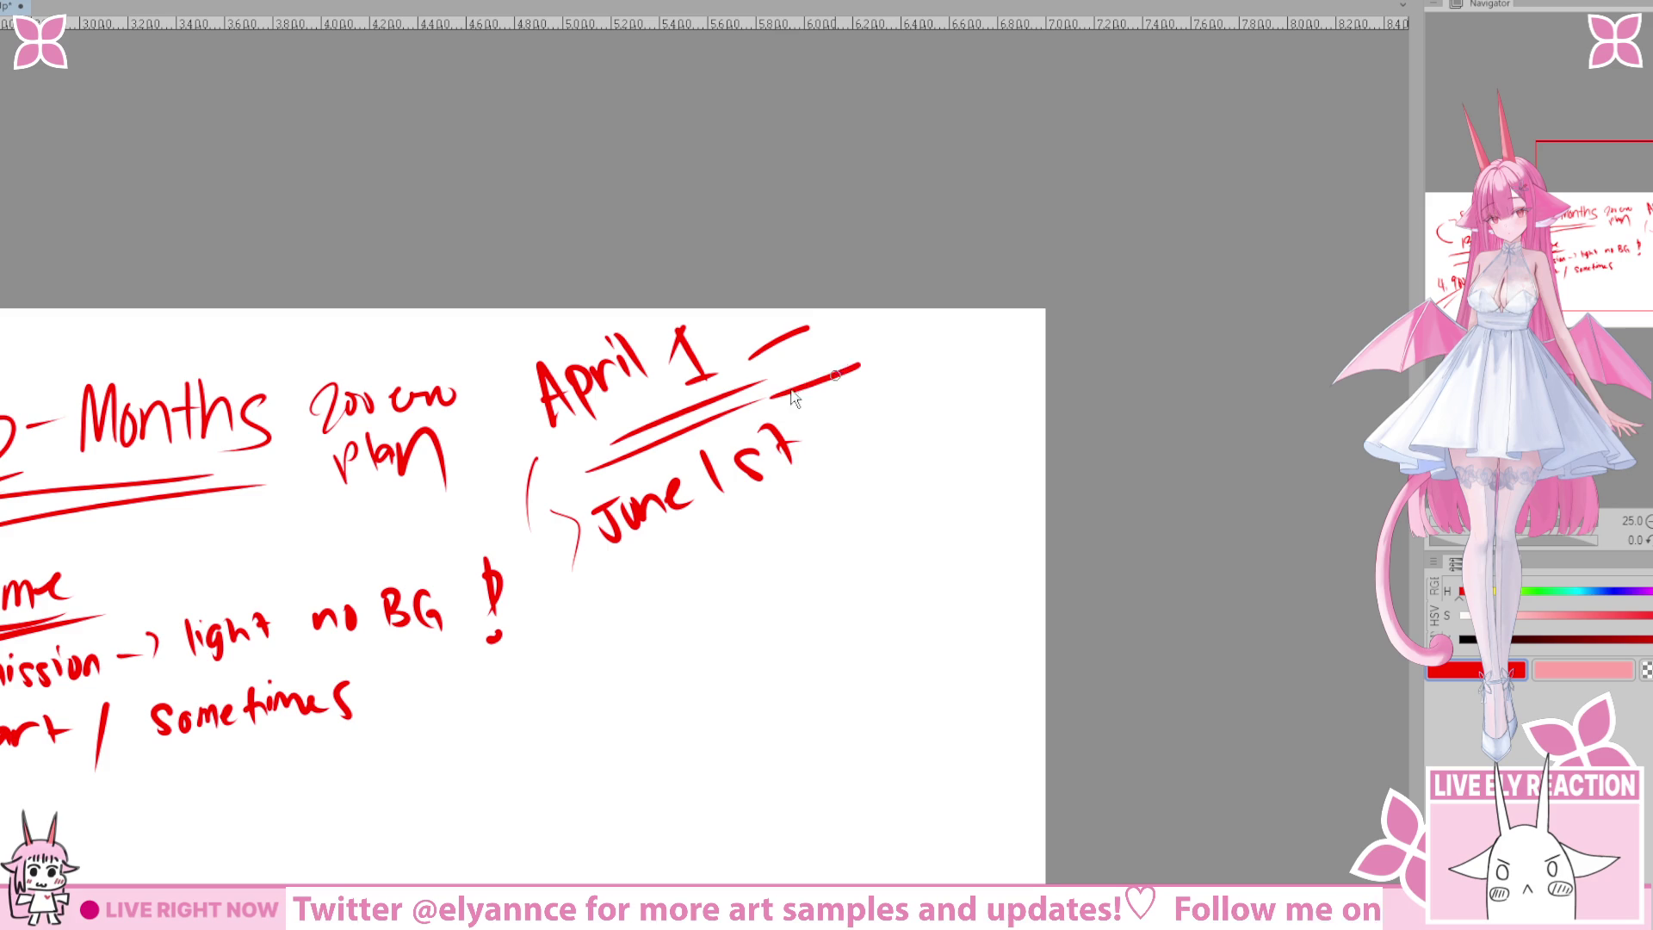
key("ctrl+z")
key("ctrl+z")
left_click_drag(590, 689, 669, 595)
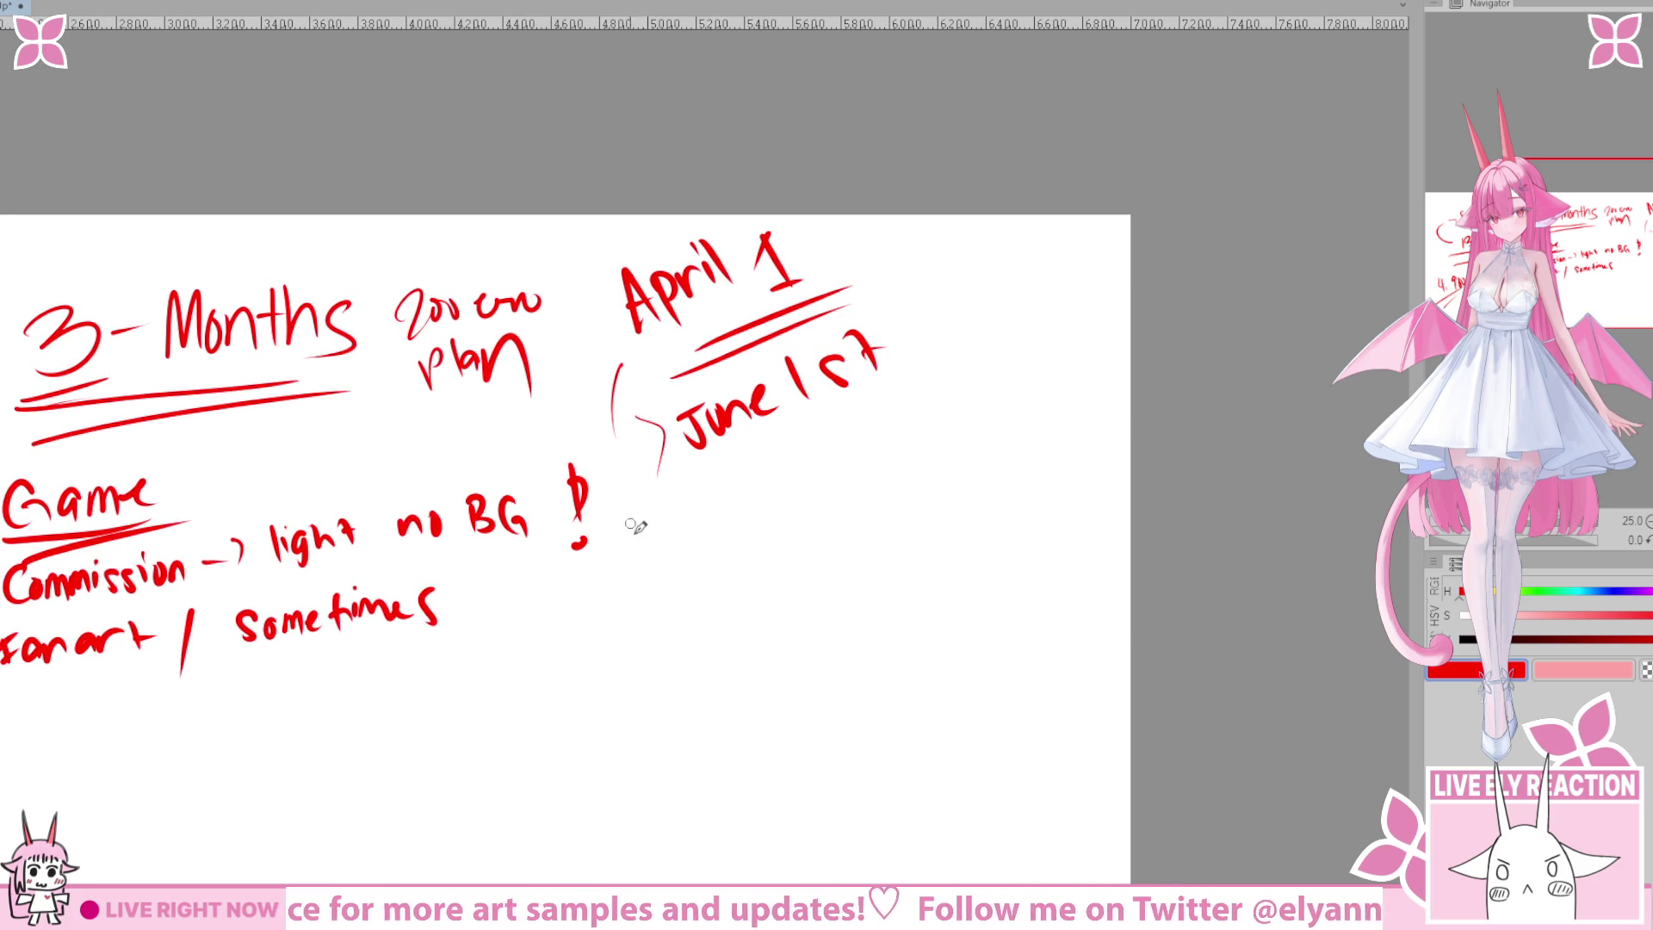
left_click_drag(736, 524, 715, 510)
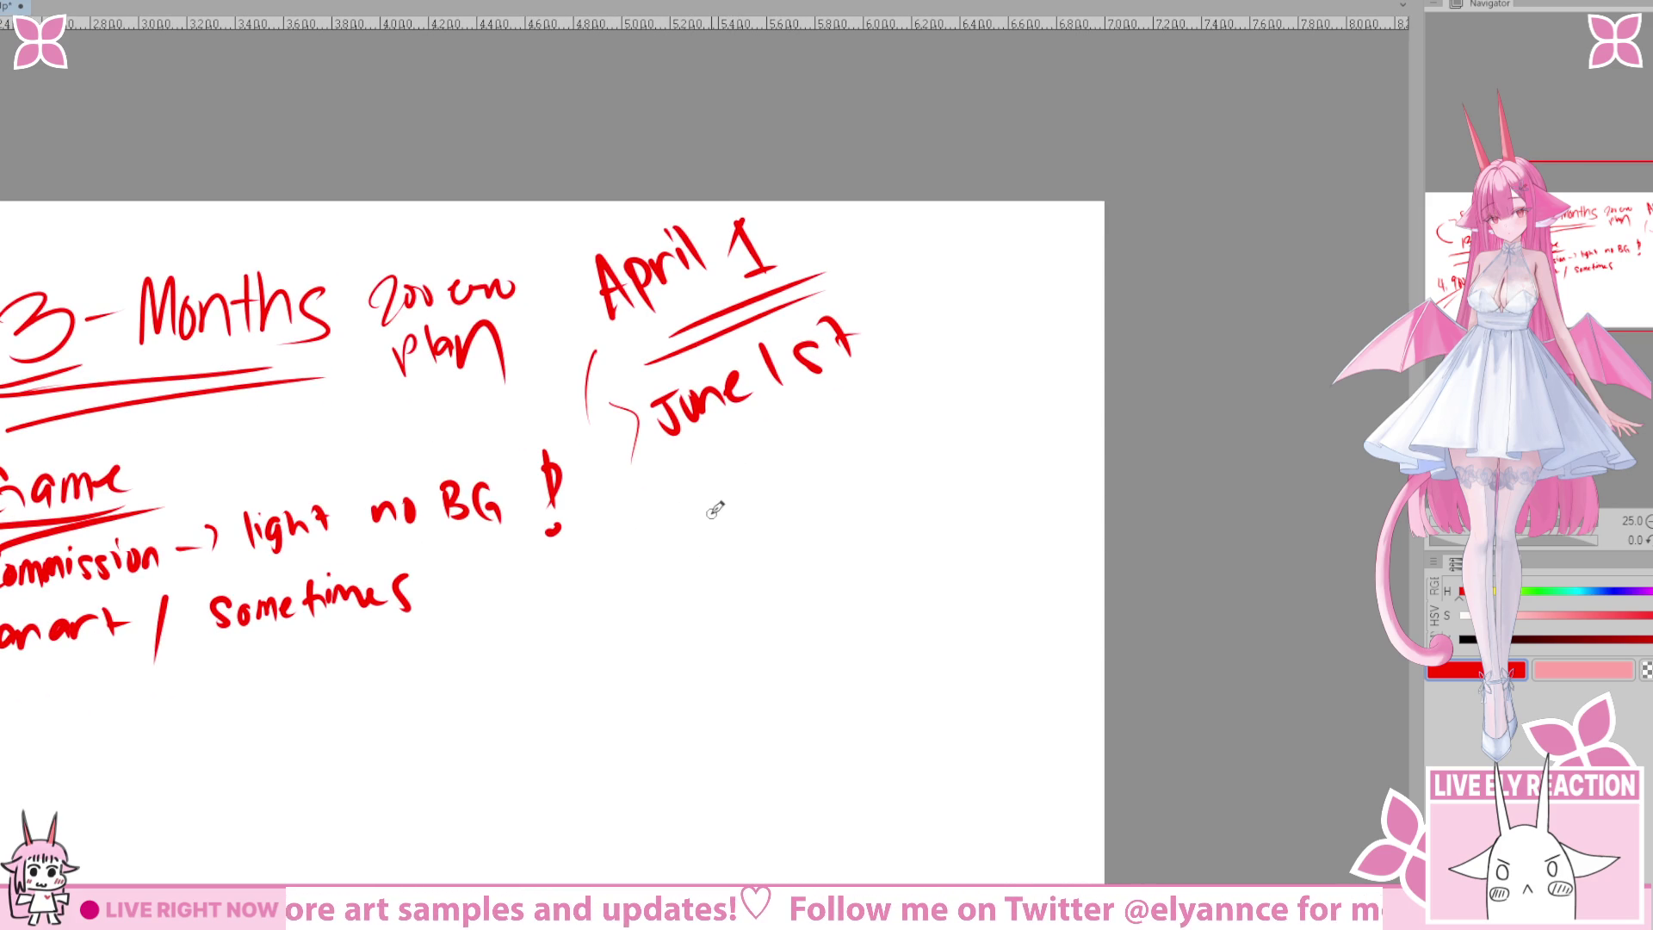
scroll(639, 583, "down", 1)
left_click_drag(705, 484, 705, 552)
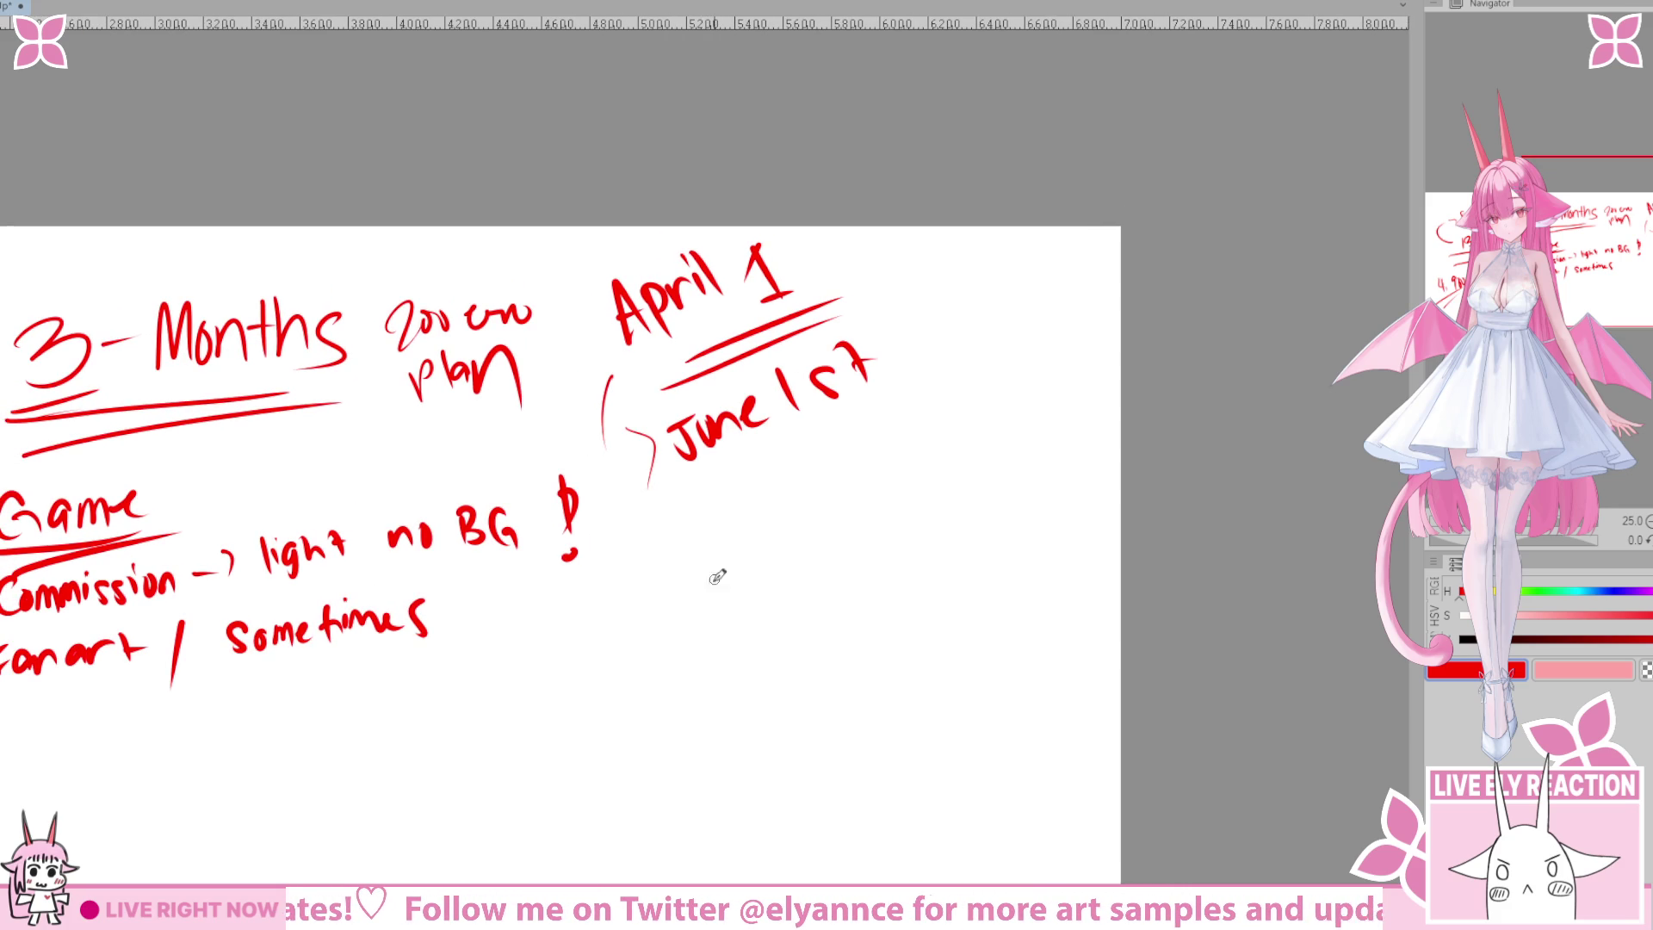
scroll(861, 387, "up", 5)
left_click_drag(889, 344, 887, 385)
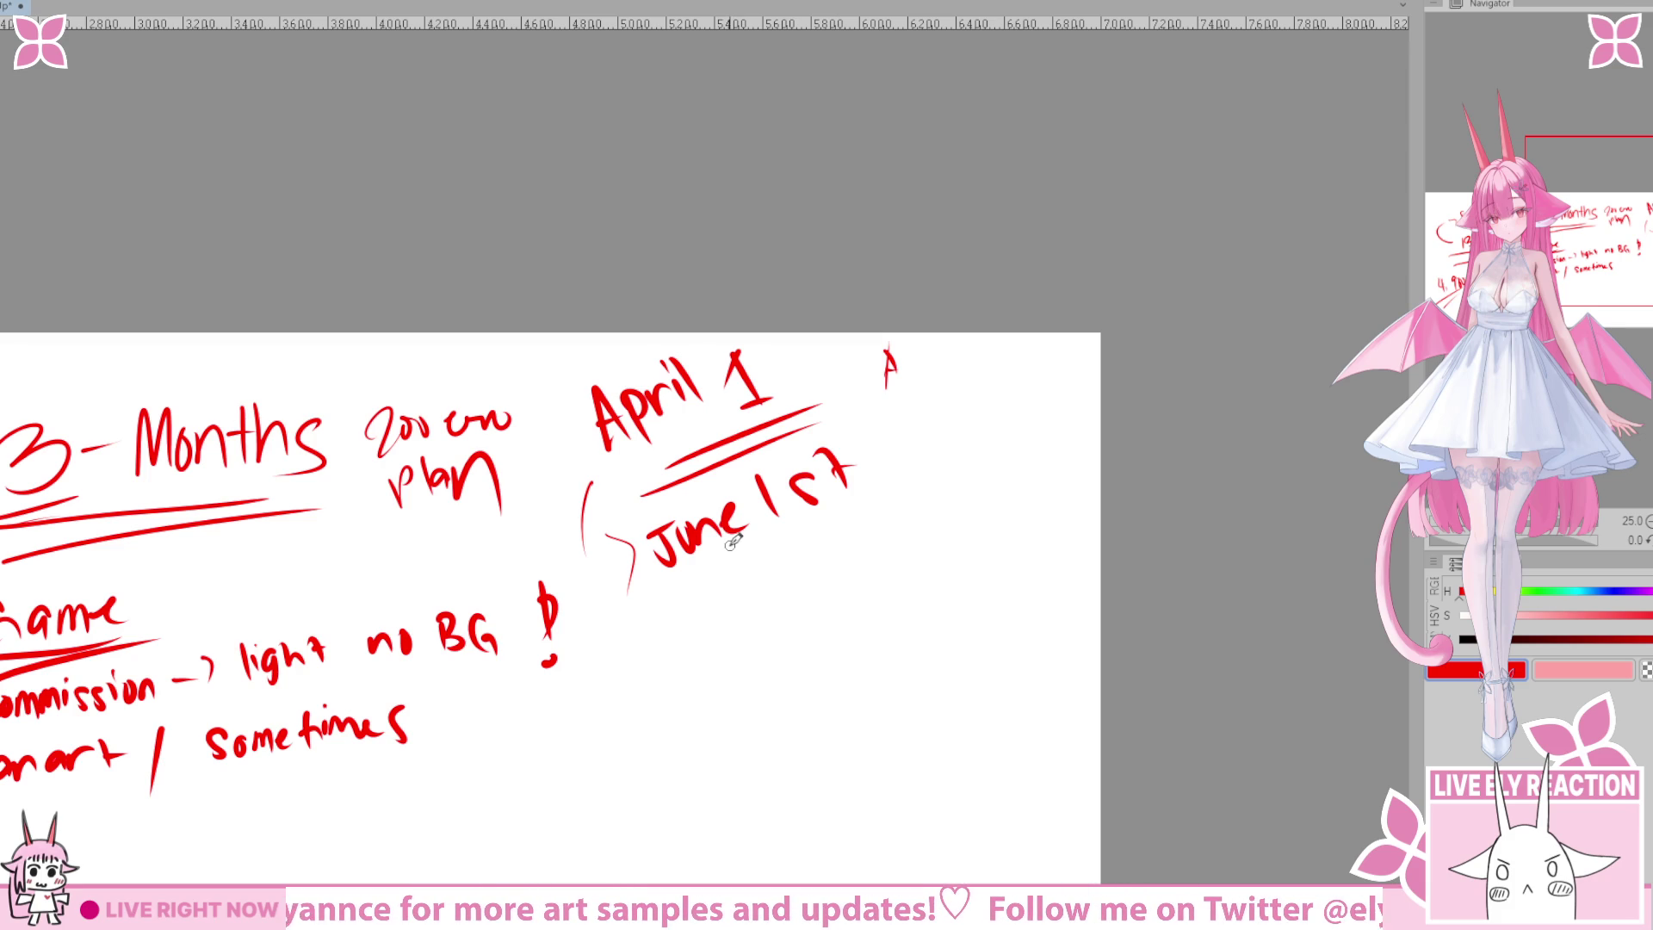
key("e")
left_click_drag(886, 361, 896, 350)
scroll(755, 510, "down", 2)
Write and underline 'July' below June 1st with the pen, then undo it.
key("p")
mouse_move(664, 540)
left_mouse_down()
mouse_move(694, 536)
mouse_move(658, 590)
mouse_move(707, 596)
left_mouse_up()
mouse_move(715, 536)
left_mouse_down()
mouse_move(719, 596)
mouse_move(742, 620)
left_mouse_up()
left_click_drag(805, 546, 756, 532)
left_click_drag(584, 651, 711, 602)
mouse_move(618, 662)
left_mouse_down()
mouse_move(708, 619)
mouse_move(839, 480)
left_mouse_up()
key("ctrl+z")
key("ctrl+z")
key("ctrl+z")
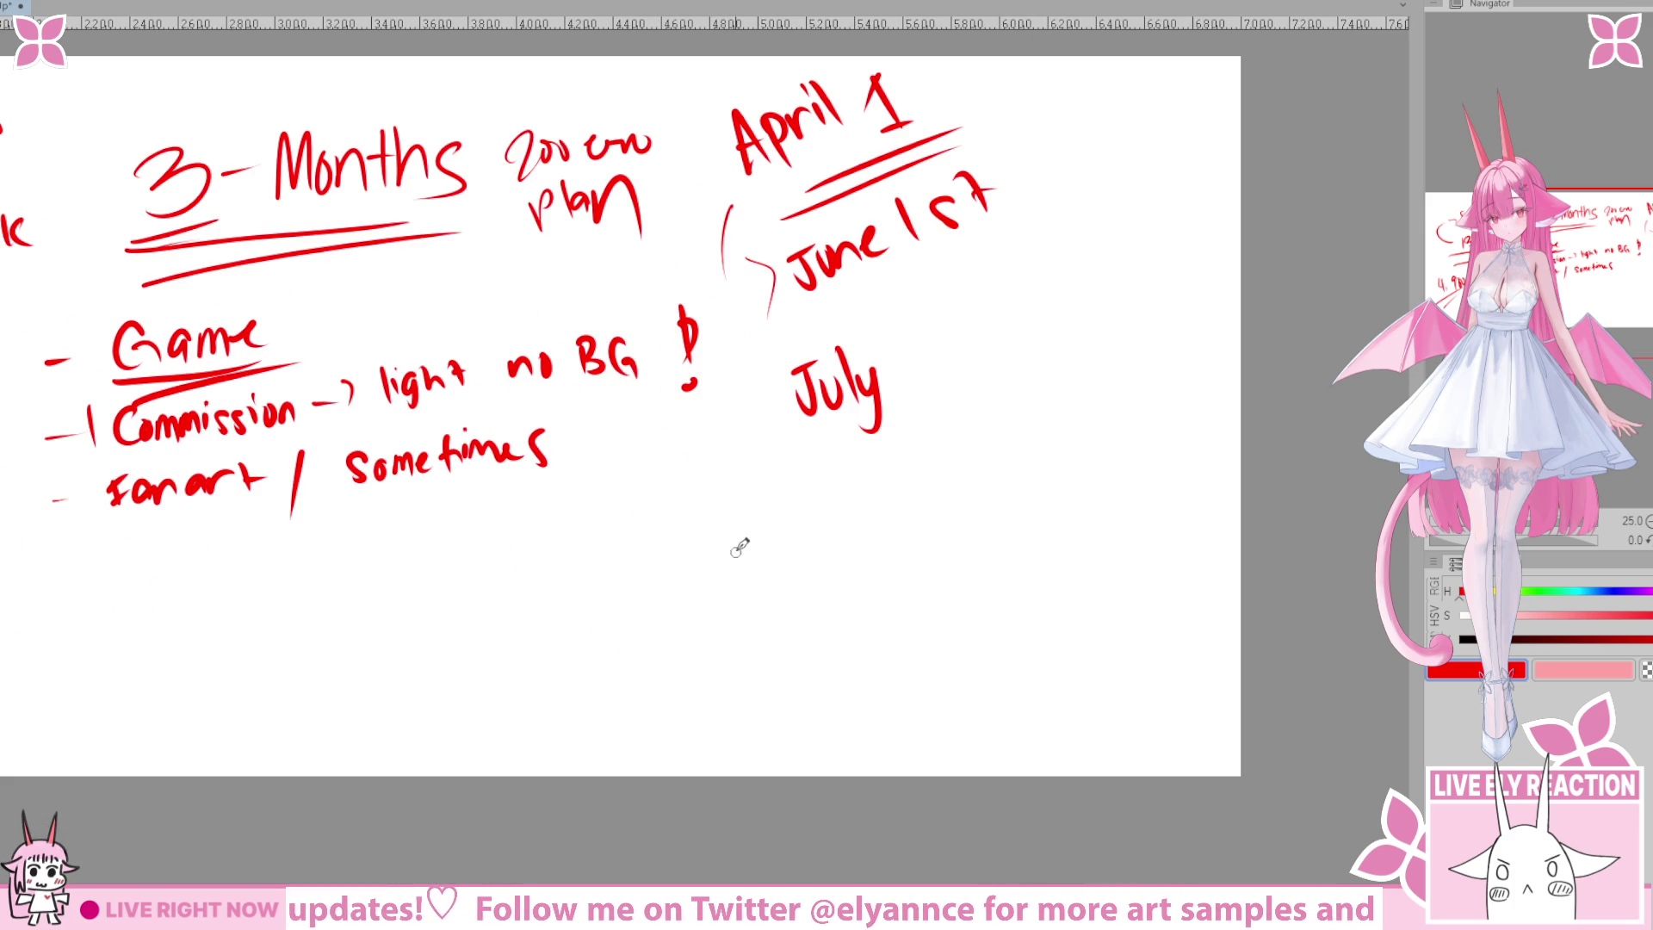
key("ctrl+z")
key("ctrl+z")
Write the 'Goal' heading beside the list and start a dash below it.
mouse_move(674, 494)
left_mouse_down()
mouse_move(680, 532)
mouse_move(756, 541)
left_mouse_up()
left_click_drag(769, 482, 778, 554)
left_click_drag(592, 622, 738, 527)
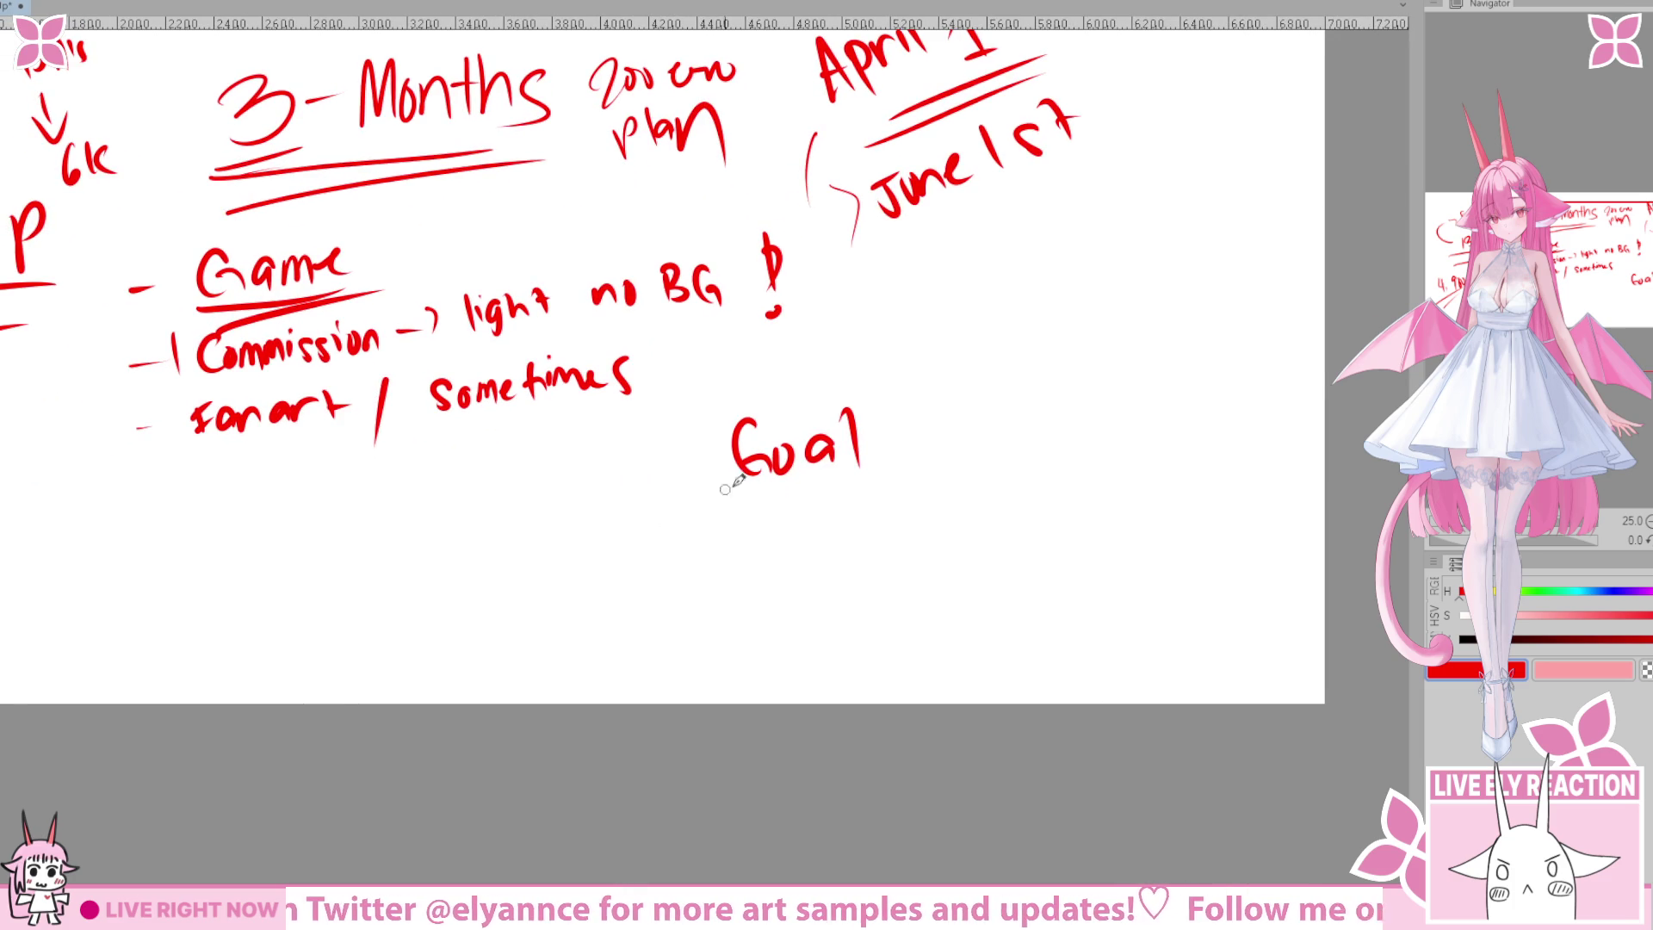
key("ctrl+z")
key("ctrl+z")
key("ctrl+z")
key("ctrl+z")
mouse_move(822, 351)
left_mouse_down()
mouse_move(810, 368)
mouse_move(837, 358)
mouse_move(891, 379)
left_mouse_up()
mouse_move(714, 441)
left_mouse_down()
mouse_move(793, 444)
mouse_move(834, 469)
left_mouse_up()
Write 'Doggo should be able' after the dash.
mouse_move(861, 430)
left_mouse_down()
mouse_move(818, 439)
mouse_move(854, 440)
left_mouse_up()
scroll(856, 417, "right", 2)
left_click_drag(865, 422, 889, 438)
left_click_drag(904, 377, 901, 435)
left_click_drag(923, 413, 915, 434)
left_click_drag(926, 377, 925, 436)
scroll(930, 413, "right", 3)
mouse_move(831, 392)
left_mouse_down()
mouse_move(839, 436)
mouse_move(916, 439)
left_mouse_up()
scroll(895, 405, "right", 1)
mouse_move(919, 431)
left_mouse_down()
mouse_move(937, 441)
mouse_move(996, 399)
left_mouse_up()
Continue the goal with 'to stand in her own feet' on the next lines.
left_click_drag(539, 486, 532, 534)
mouse_move(522, 510)
left_mouse_down()
mouse_move(560, 508)
mouse_move(562, 527)
left_mouse_up()
left_click_drag(650, 491, 642, 519)
mouse_move(654, 498)
left_mouse_down()
mouse_move(678, 519)
mouse_move(762, 517)
left_mouse_up()
mouse_move(822, 516)
left_mouse_down()
mouse_move(719, 510)
mouse_move(725, 495)
left_mouse_up()
left_click_drag(737, 476, 756, 495)
mouse_move(810, 441)
left_mouse_down()
mouse_move(804, 493)
mouse_move(825, 491)
left_mouse_up()
mouse_move(833, 469)
left_mouse_down()
mouse_move(919, 446)
mouse_move(989, 469)
left_mouse_up()
left_click_drag(619, 561, 748, 552)
mouse_move(561, 529)
left_mouse_down()
mouse_move(556, 575)
mouse_move(570, 545)
left_mouse_up()
left_click_drag(575, 558, 615, 564)
left_click_drag(608, 549, 630, 542)
Add a period after feet and draw a dash for the second goal.
left_click_drag(909, 641, 853, 620)
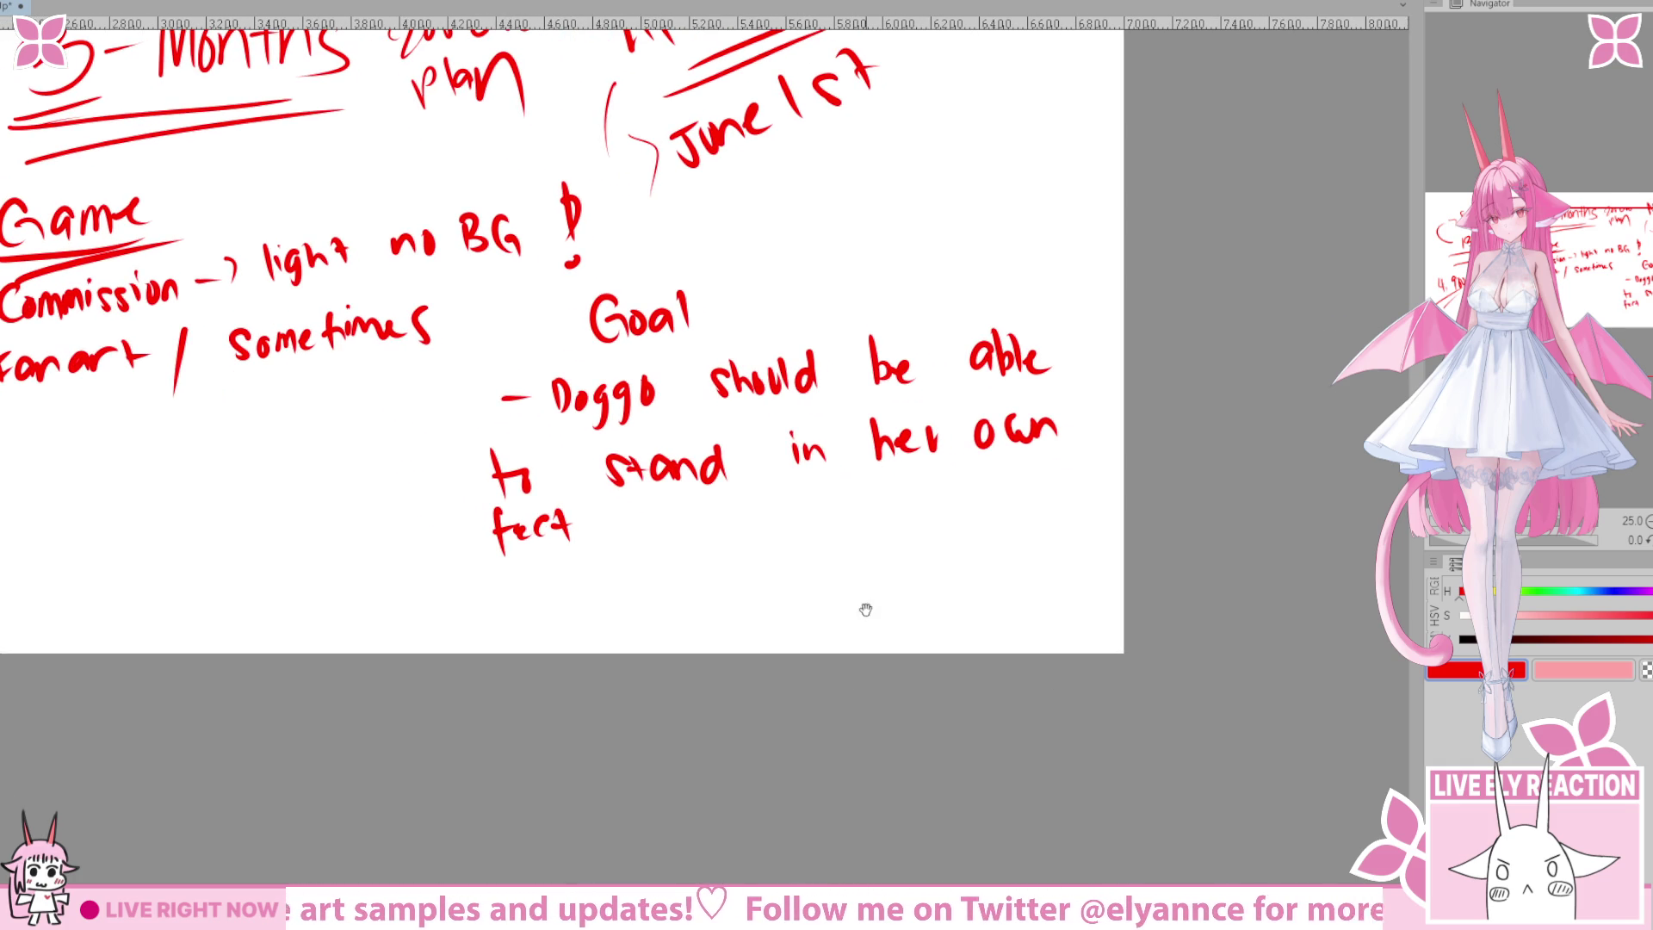
scroll(1082, 680, "down", 5)
scroll(789, 740, "up", 5)
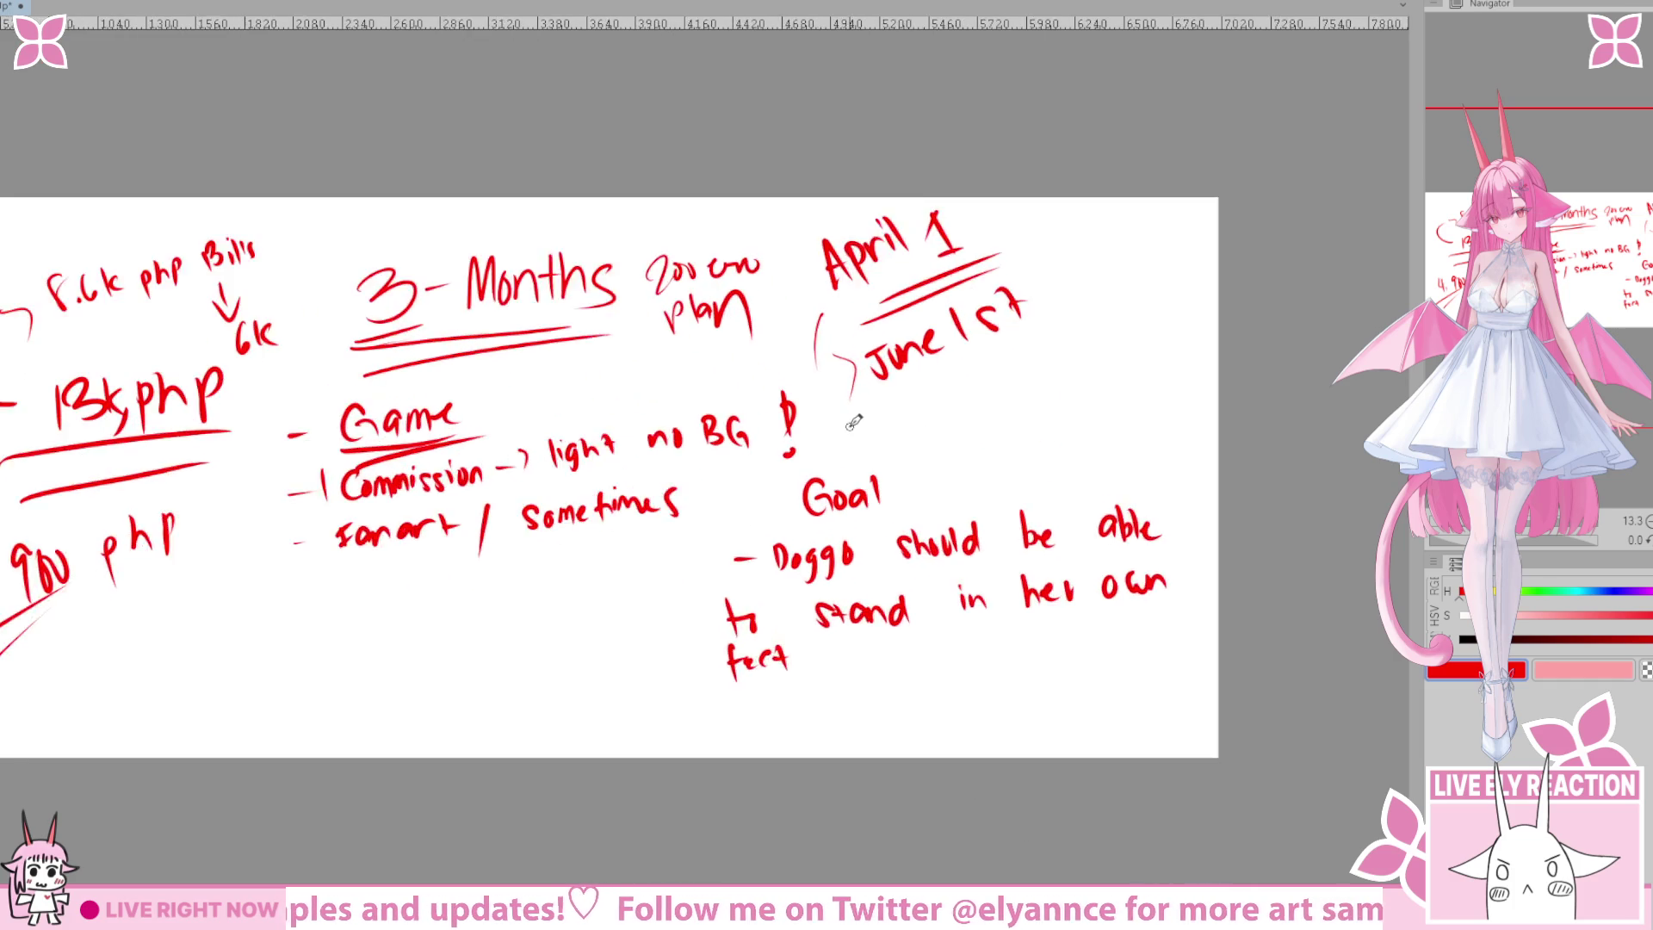
left_click(798, 746)
mouse_move(584, 815)
left_mouse_down()
mouse_move(654, 804)
mouse_move(655, 710)
left_mouse_up()
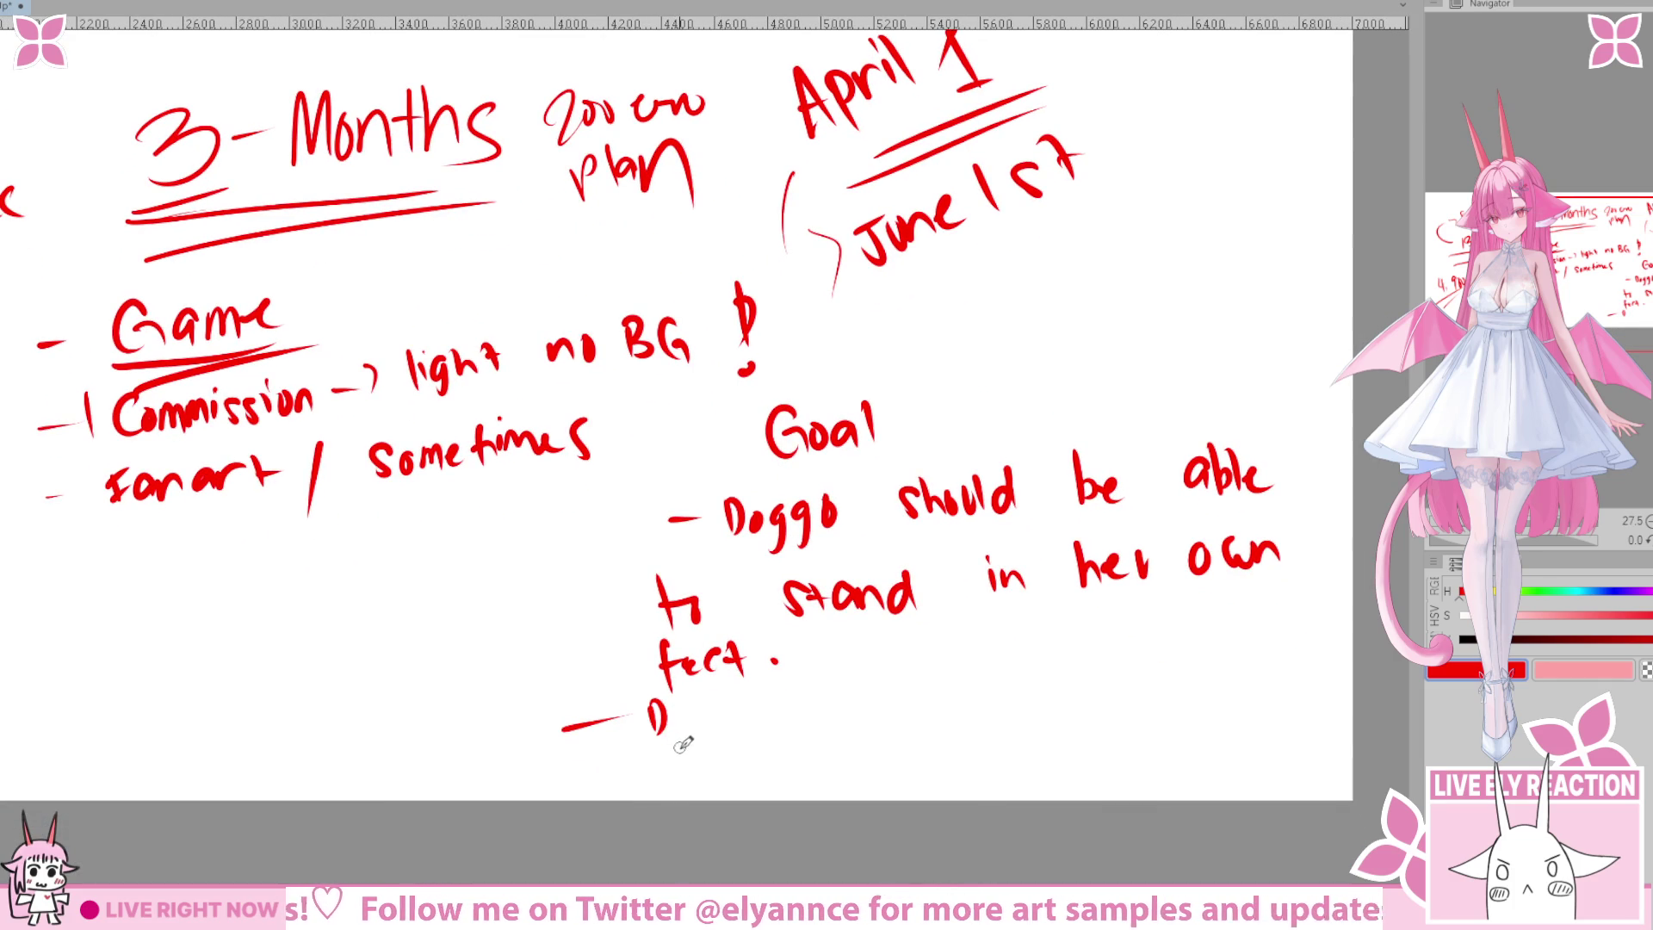
Erase the 'i' of 'in' and write 'o' so it reads 'on her own feet'.
left_click_drag(768, 786, 673, 791)
mouse_move(894, 565)
left_mouse_down()
mouse_move(890, 612)
mouse_move(880, 579)
mouse_move(919, 488)
left_mouse_up()
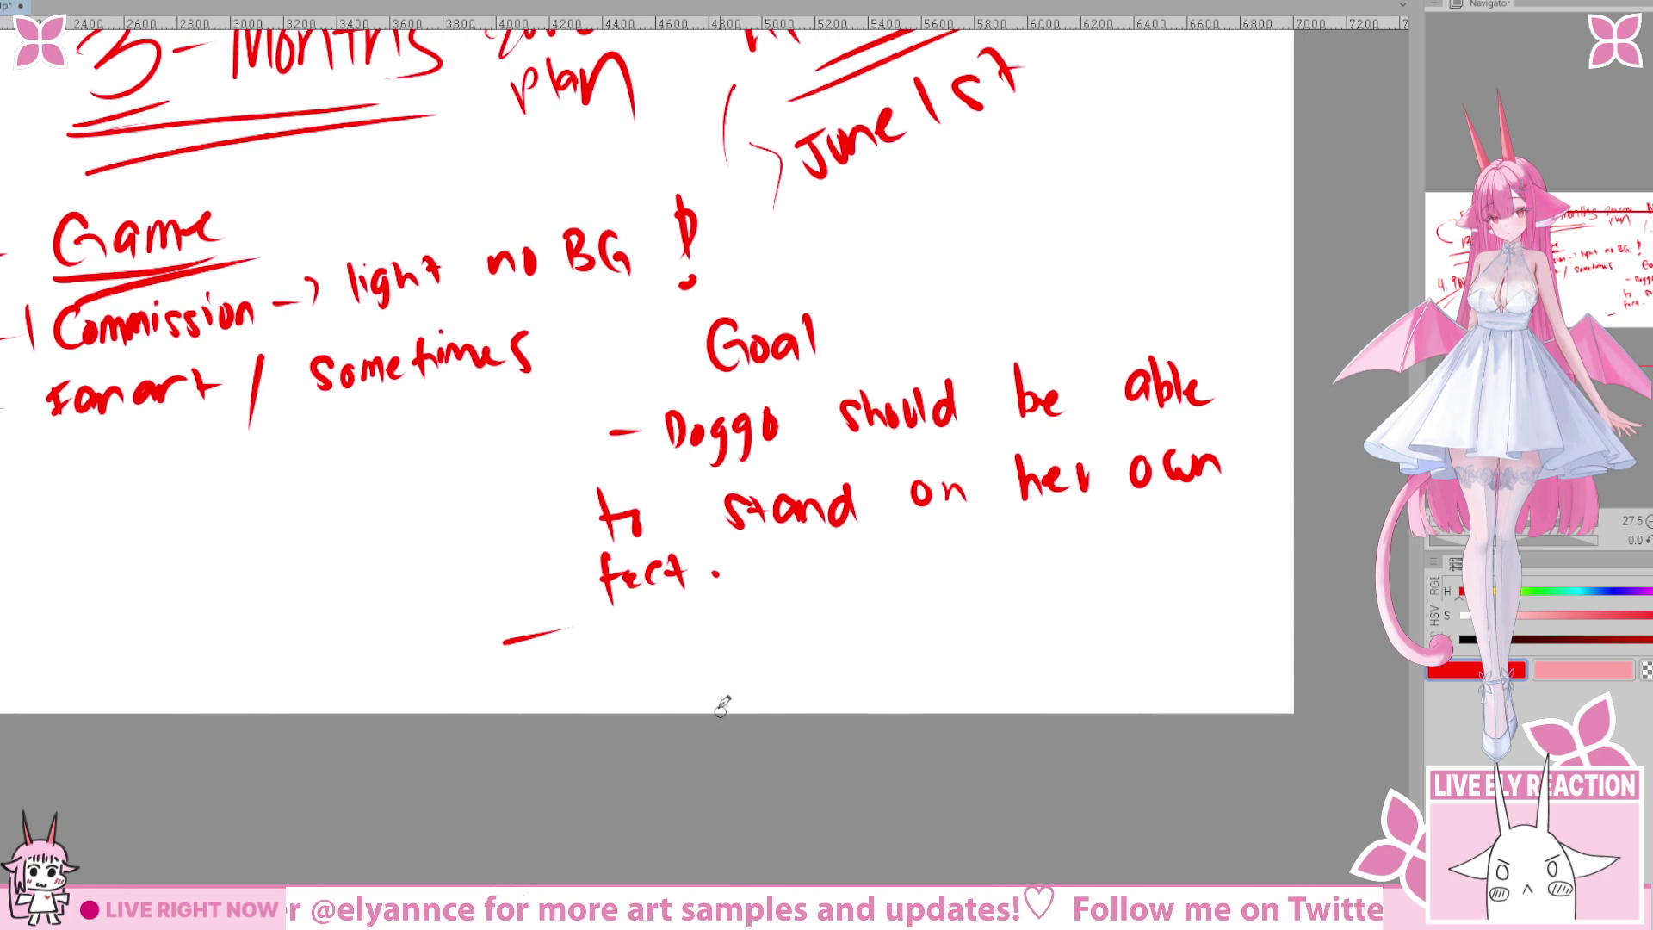
mouse_move(660, 655)
left_mouse_down()
mouse_move(699, 673)
mouse_move(699, 641)
mouse_move(762, 639)
mouse_move(771, 594)
mouse_move(804, 626)
mouse_move(884, 590)
left_mouse_up()
Write the second goal '- Doggo should be better at art. Improved on Soc Med'.
mouse_move(930, 591)
left_mouse_down()
mouse_move(852, 594)
mouse_move(989, 583)
mouse_move(904, 620)
mouse_move(967, 580)
mouse_move(1009, 588)
left_mouse_up()
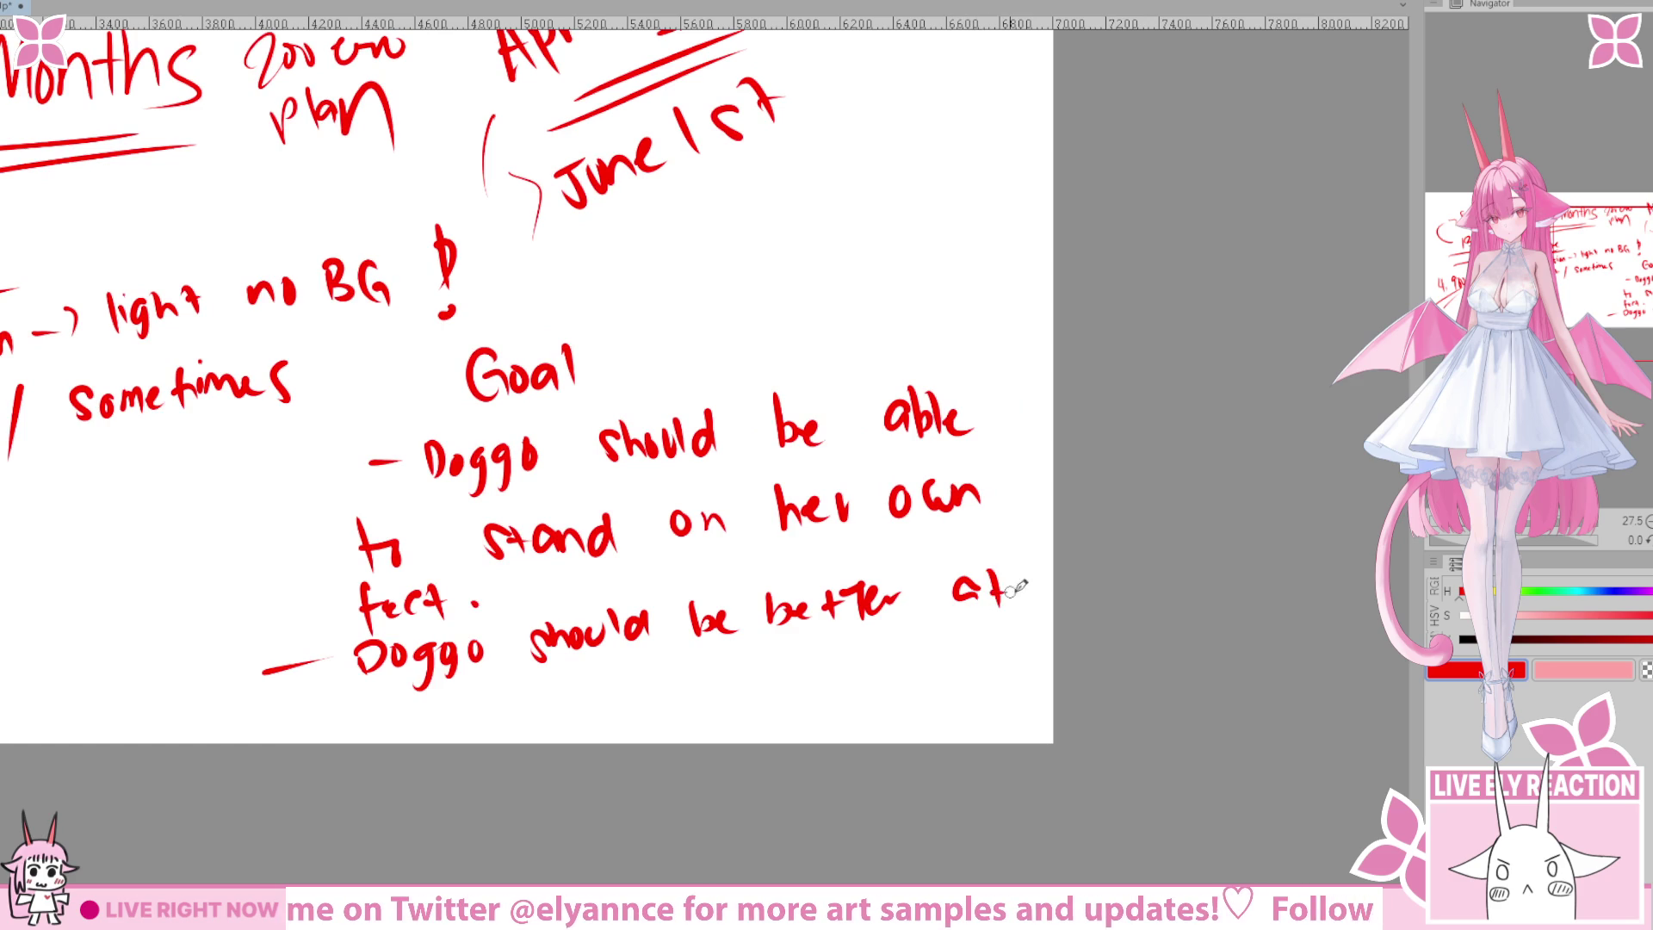
mouse_move(605, 641)
left_mouse_down()
mouse_move(583, 654)
mouse_move(643, 650)
left_mouse_up()
mouse_move(754, 713)
left_mouse_down()
mouse_move(677, 609)
mouse_move(695, 630)
mouse_move(715, 603)
mouse_move(743, 619)
mouse_move(755, 587)
mouse_move(810, 603)
mouse_move(835, 585)
mouse_move(843, 604)
left_mouse_up()
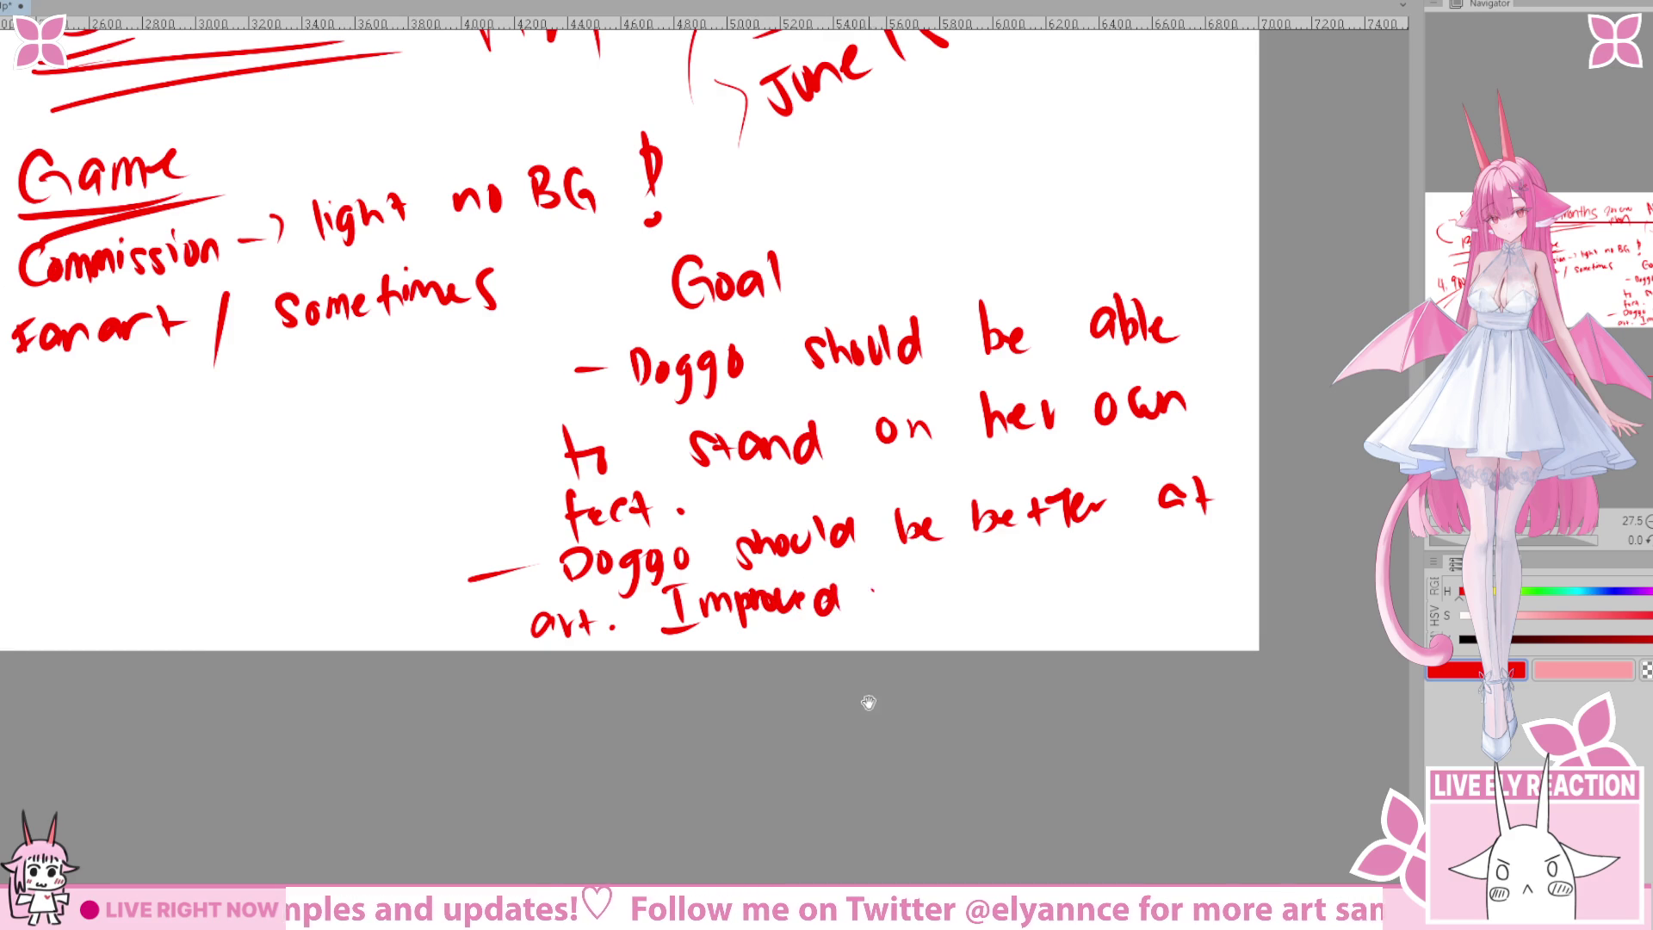
left_click_drag(870, 679, 781, 658)
mouse_move(791, 564)
left_mouse_down()
mouse_move(825, 587)
mouse_move(773, 582)
mouse_move(768, 597)
mouse_move(889, 594)
left_mouse_up()
left_click_drag(892, 581, 913, 594)
left_click_drag(928, 555, 933, 596)
scroll(949, 595, "down", 3)
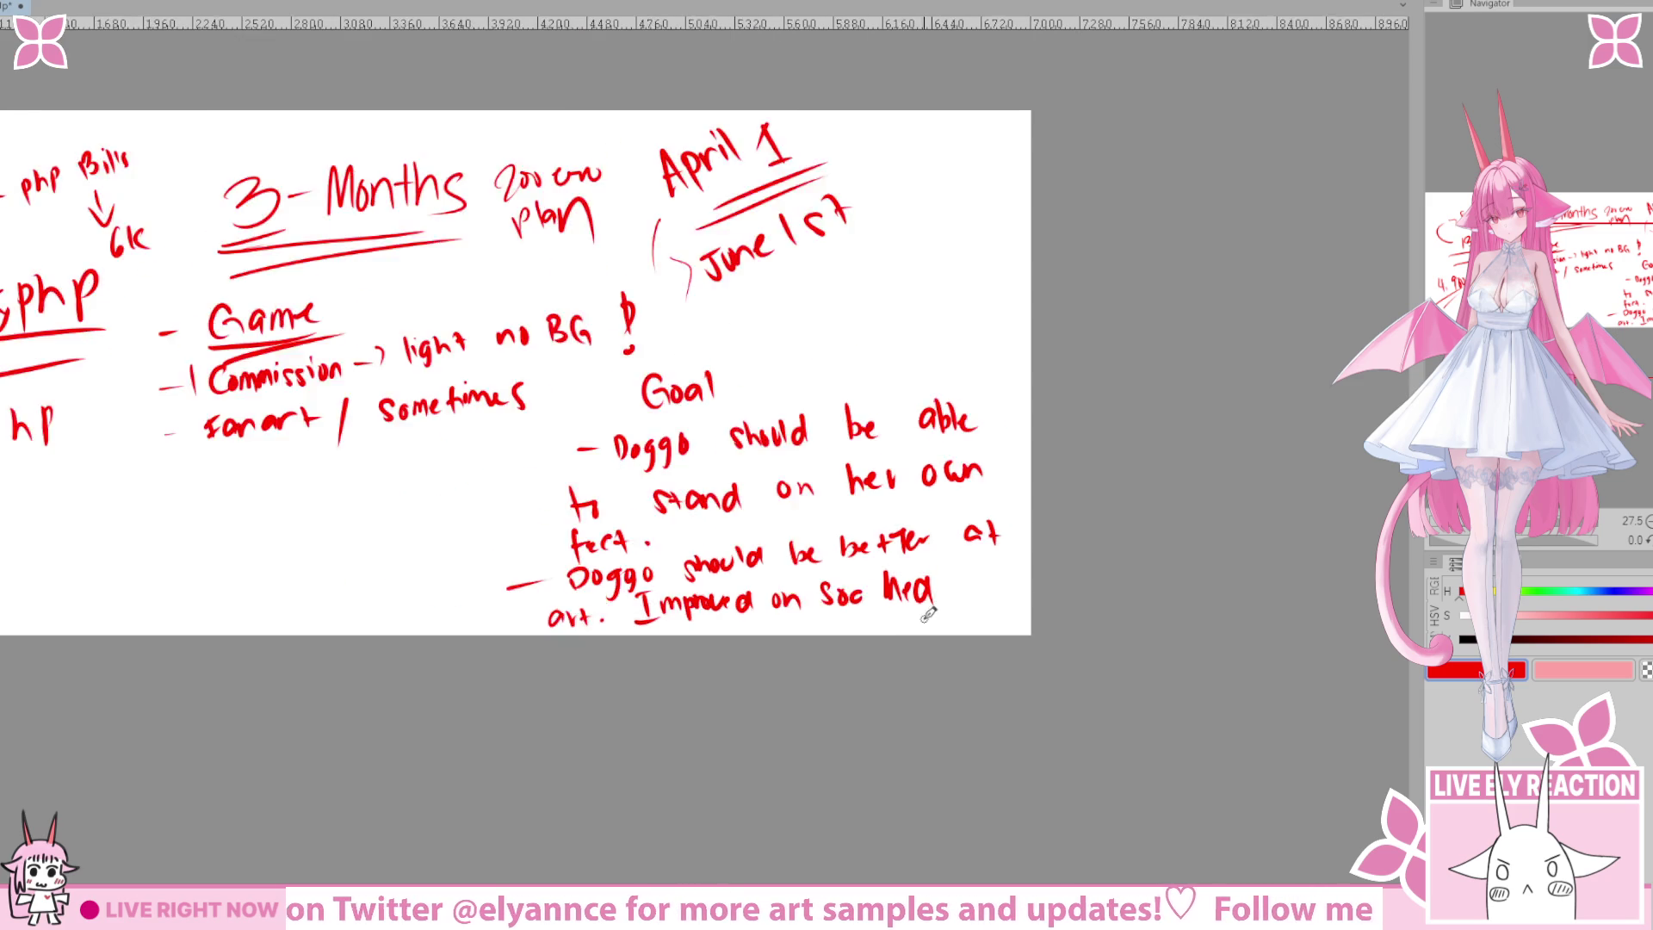
scroll(736, 600, "up", 3)
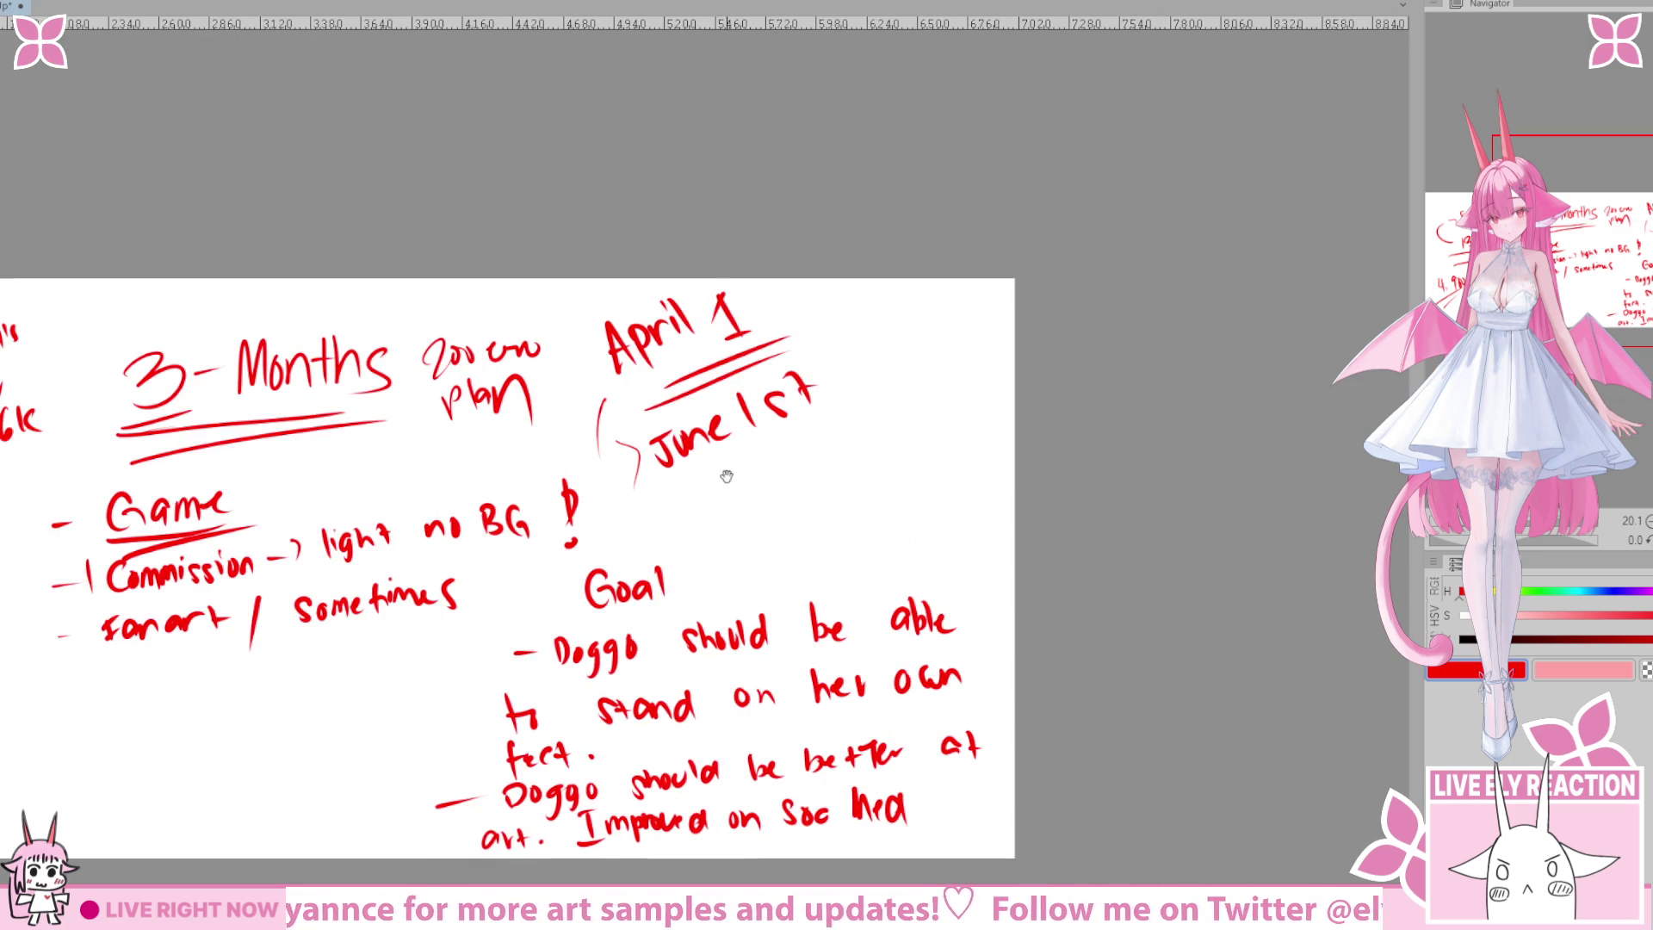
Erase the 6 of 6k under Bills and draw two diagonal underlines beside 13k php.
mouse_move(730, 474)
left_mouse_down()
mouse_move(950, 331)
mouse_move(1040, 332)
left_mouse_up()
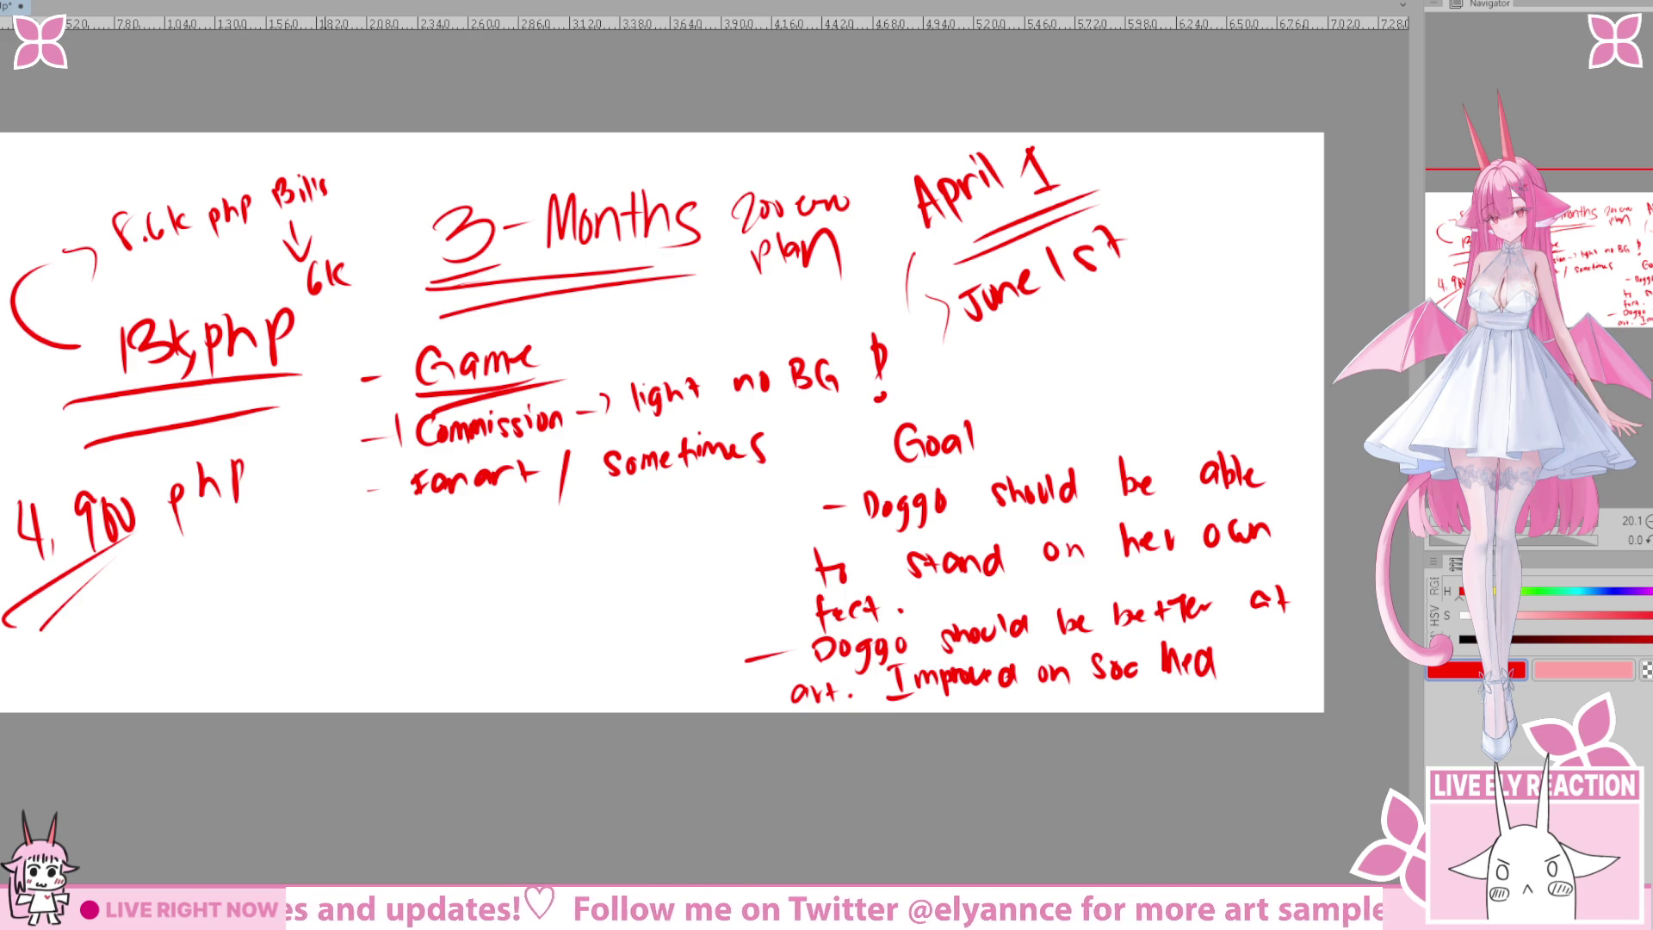
mouse_move(318, 320)
left_mouse_down()
mouse_move(409, 408)
mouse_move(403, 370)
left_mouse_up()
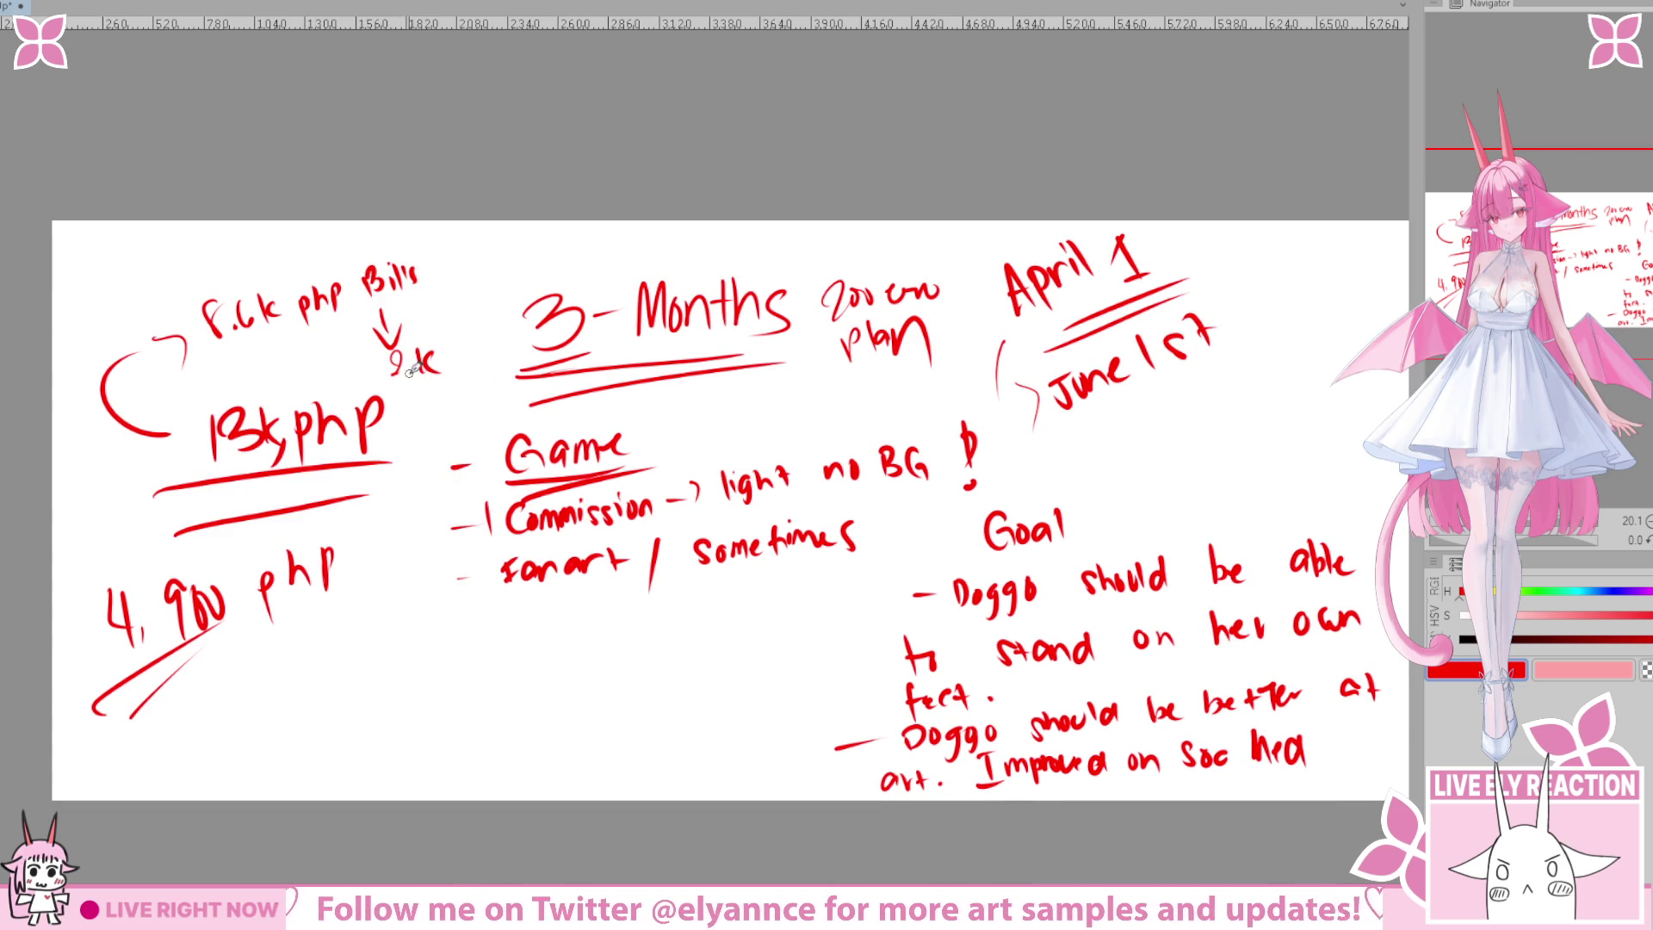
mouse_move(824, 690)
left_mouse_down()
mouse_move(877, 658)
mouse_move(857, 639)
mouse_move(878, 634)
left_mouse_up()
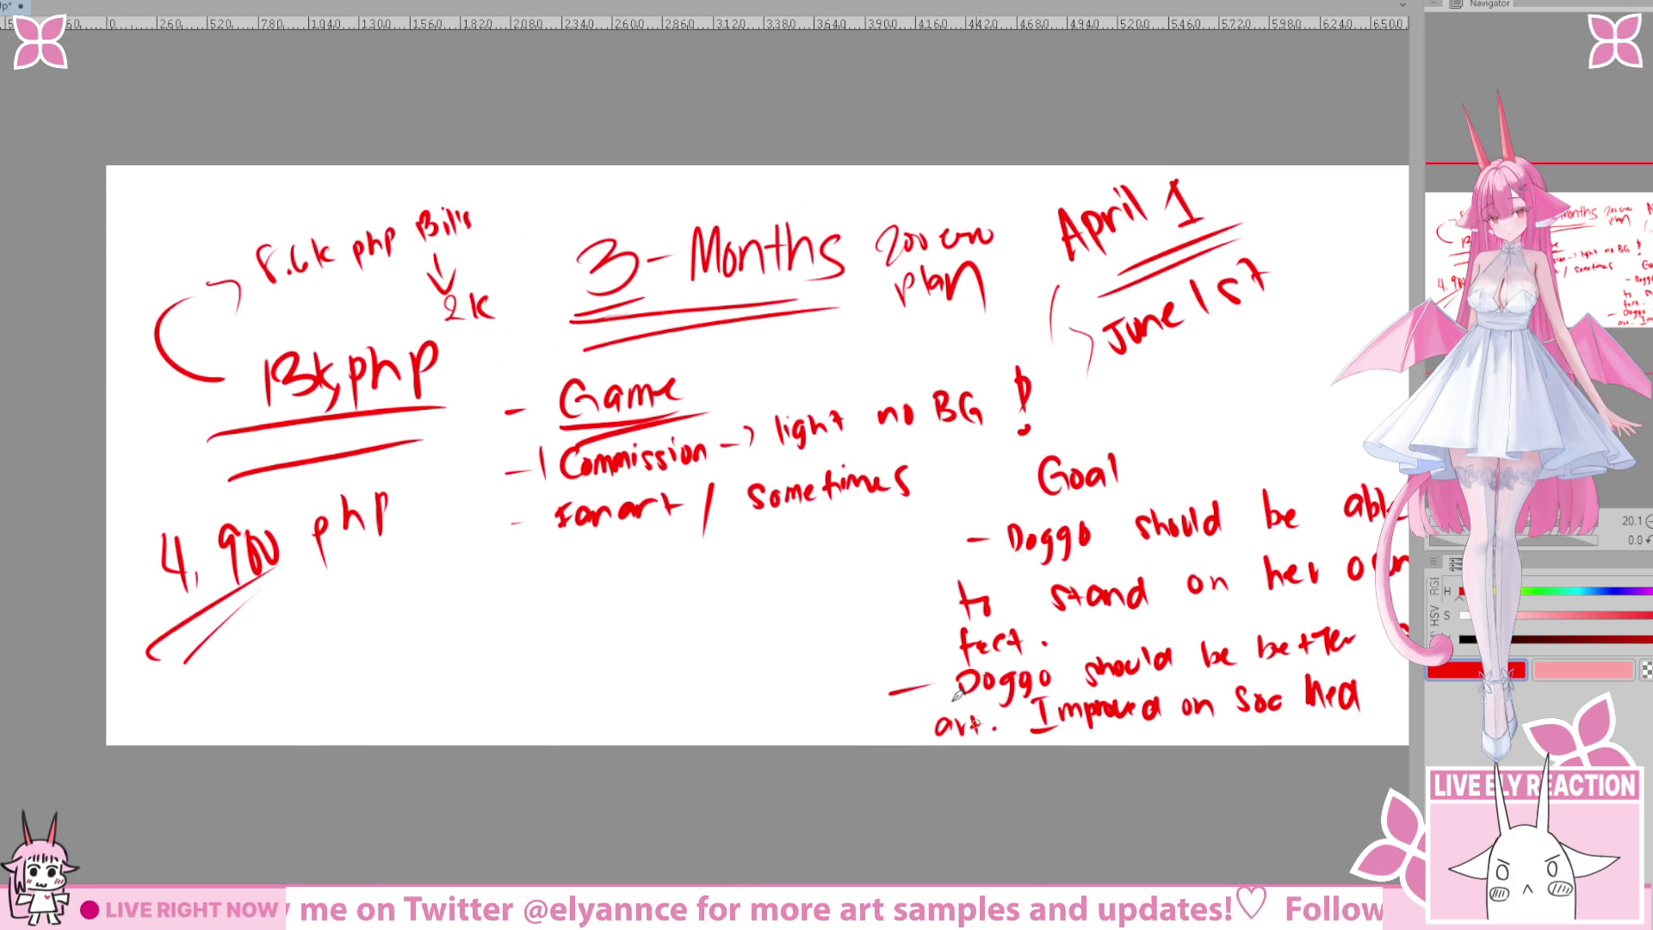
mouse_move(447, 362)
left_mouse_down()
mouse_move(523, 310)
mouse_move(519, 323)
left_mouse_up()
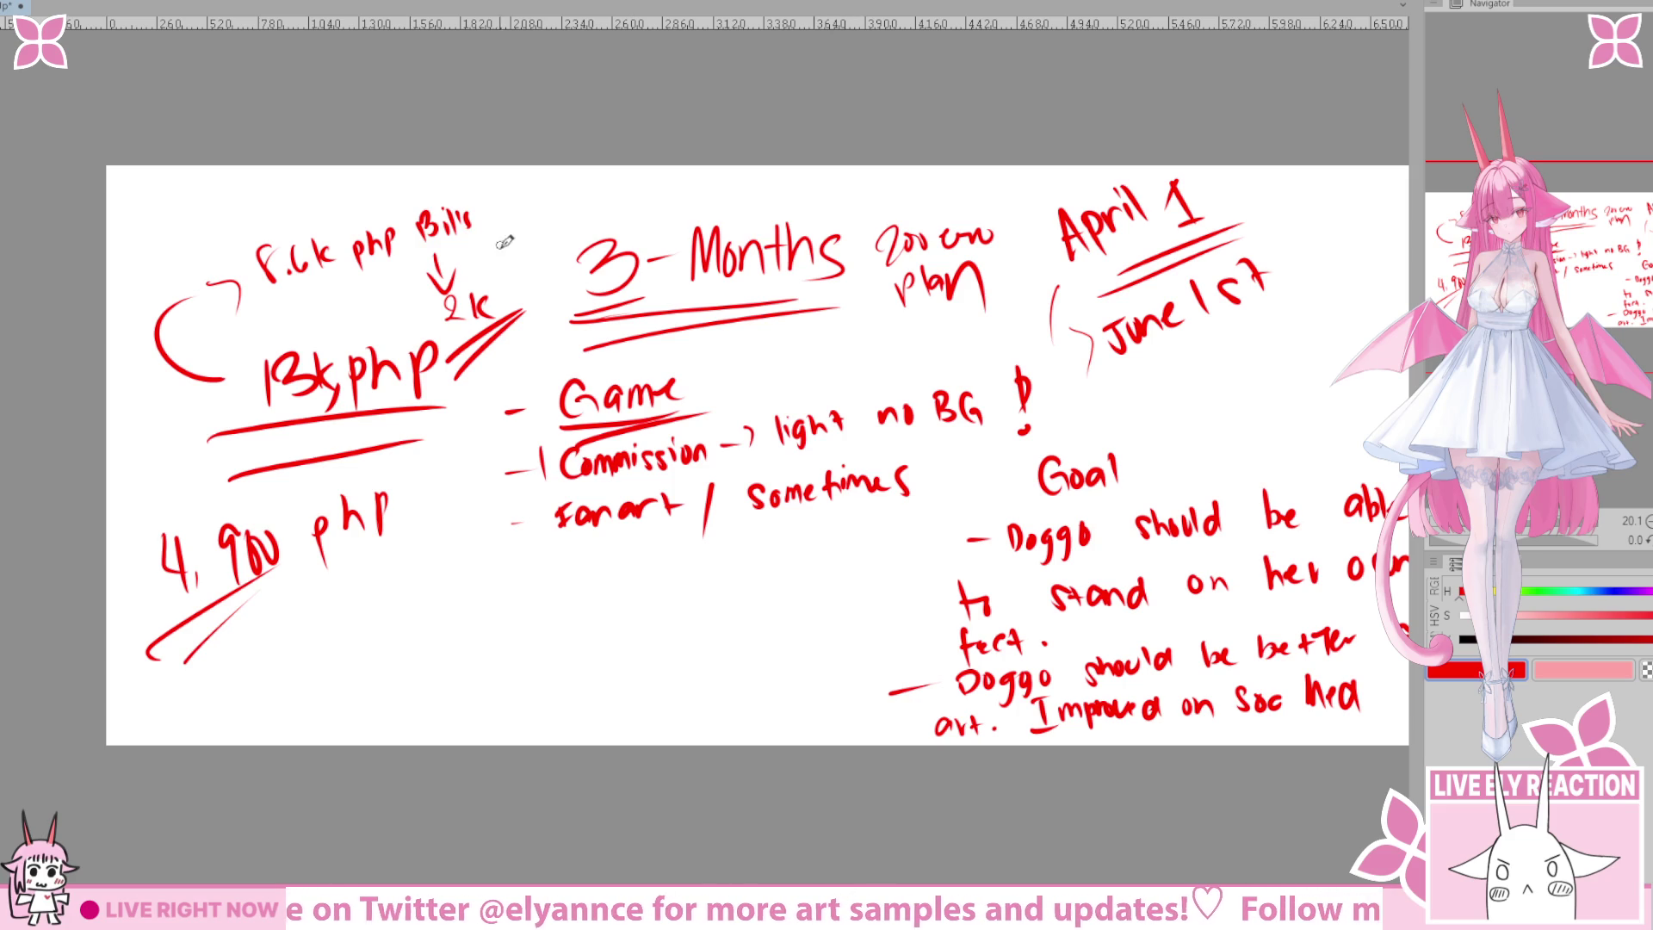
Write 1k beside Bills, then undo it.
left_click_drag(516, 183, 532, 216)
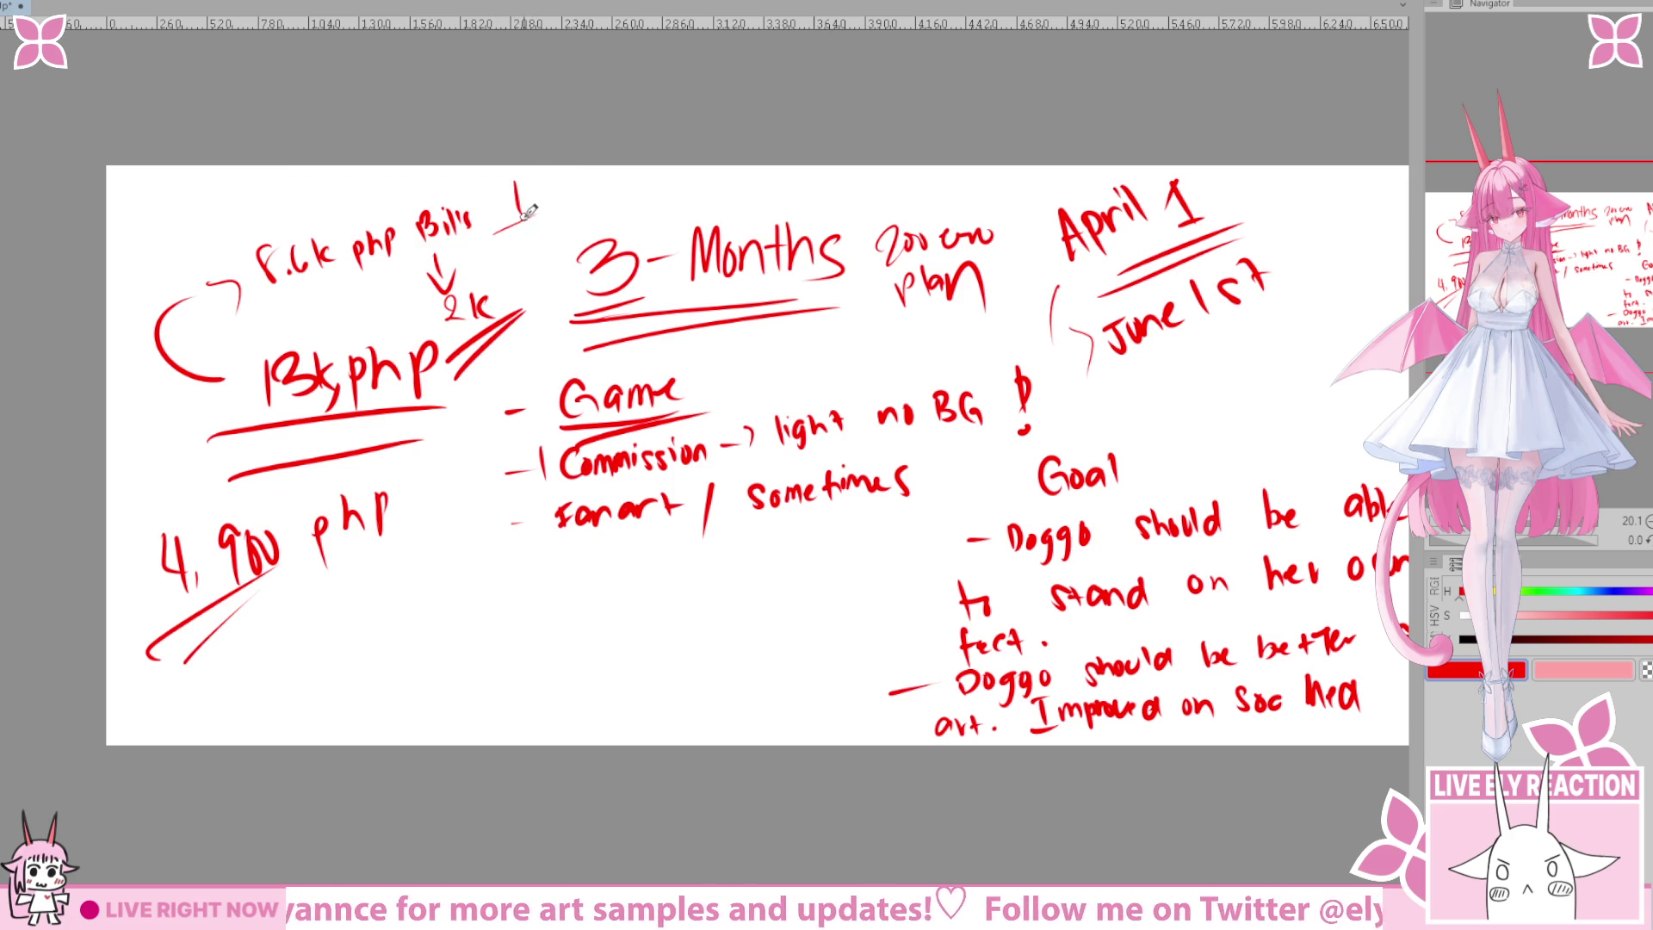
key("ctrl+z")
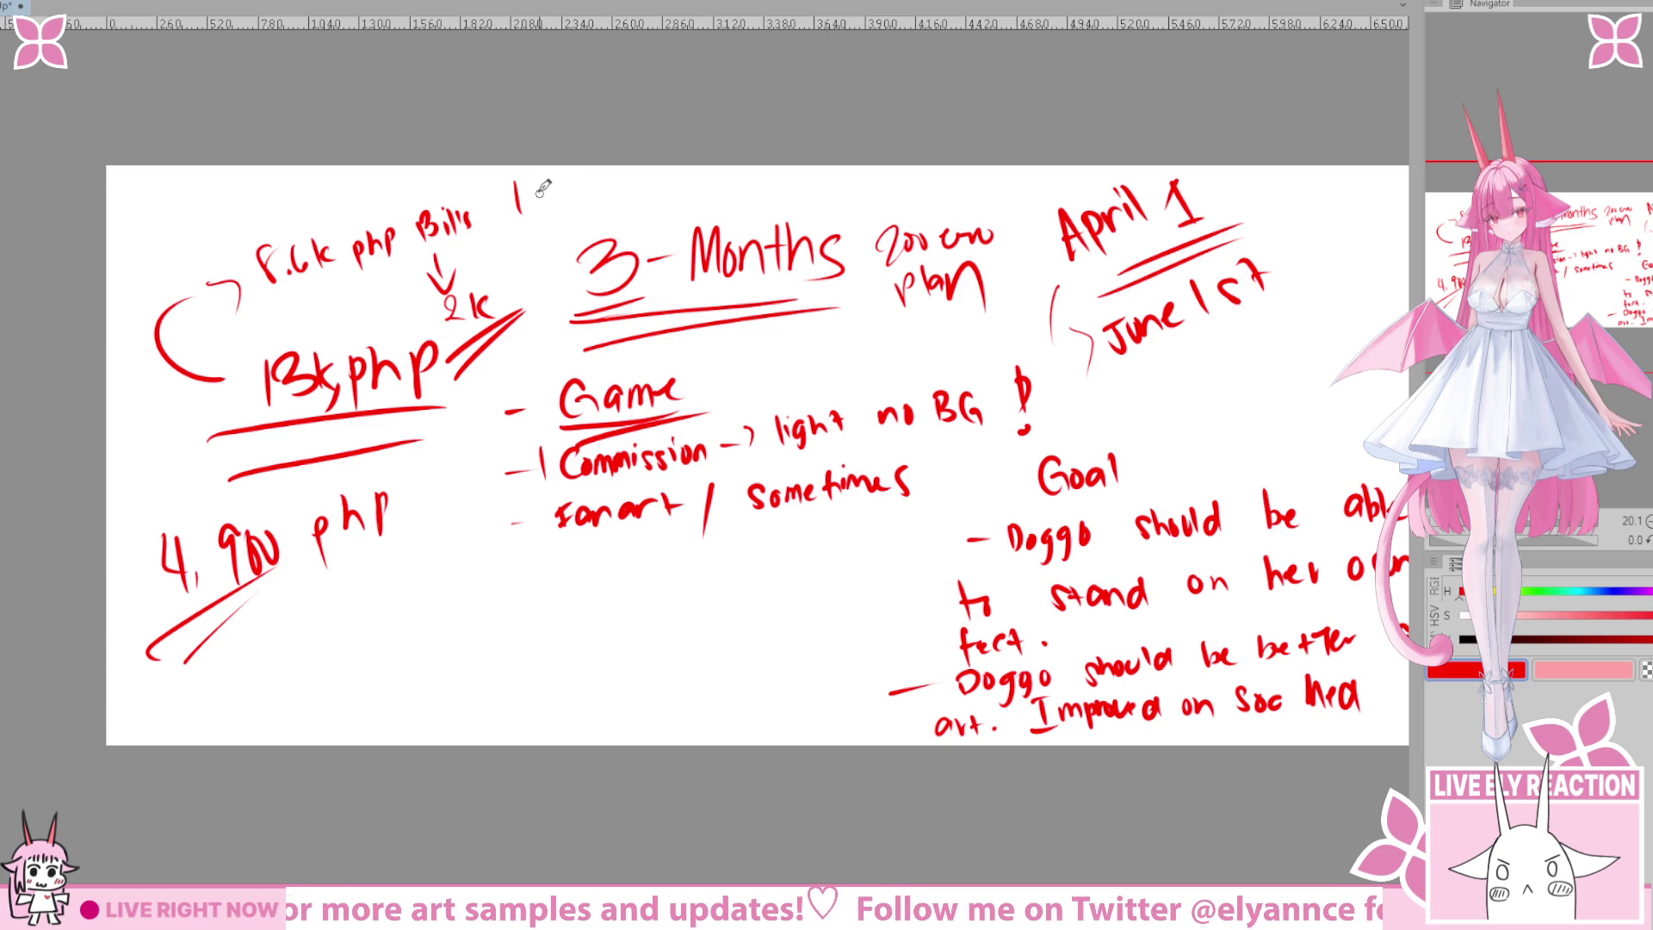
left_click_drag(534, 184, 535, 210)
left_click_drag(553, 178, 555, 211)
left_click_drag(520, 375, 488, 402)
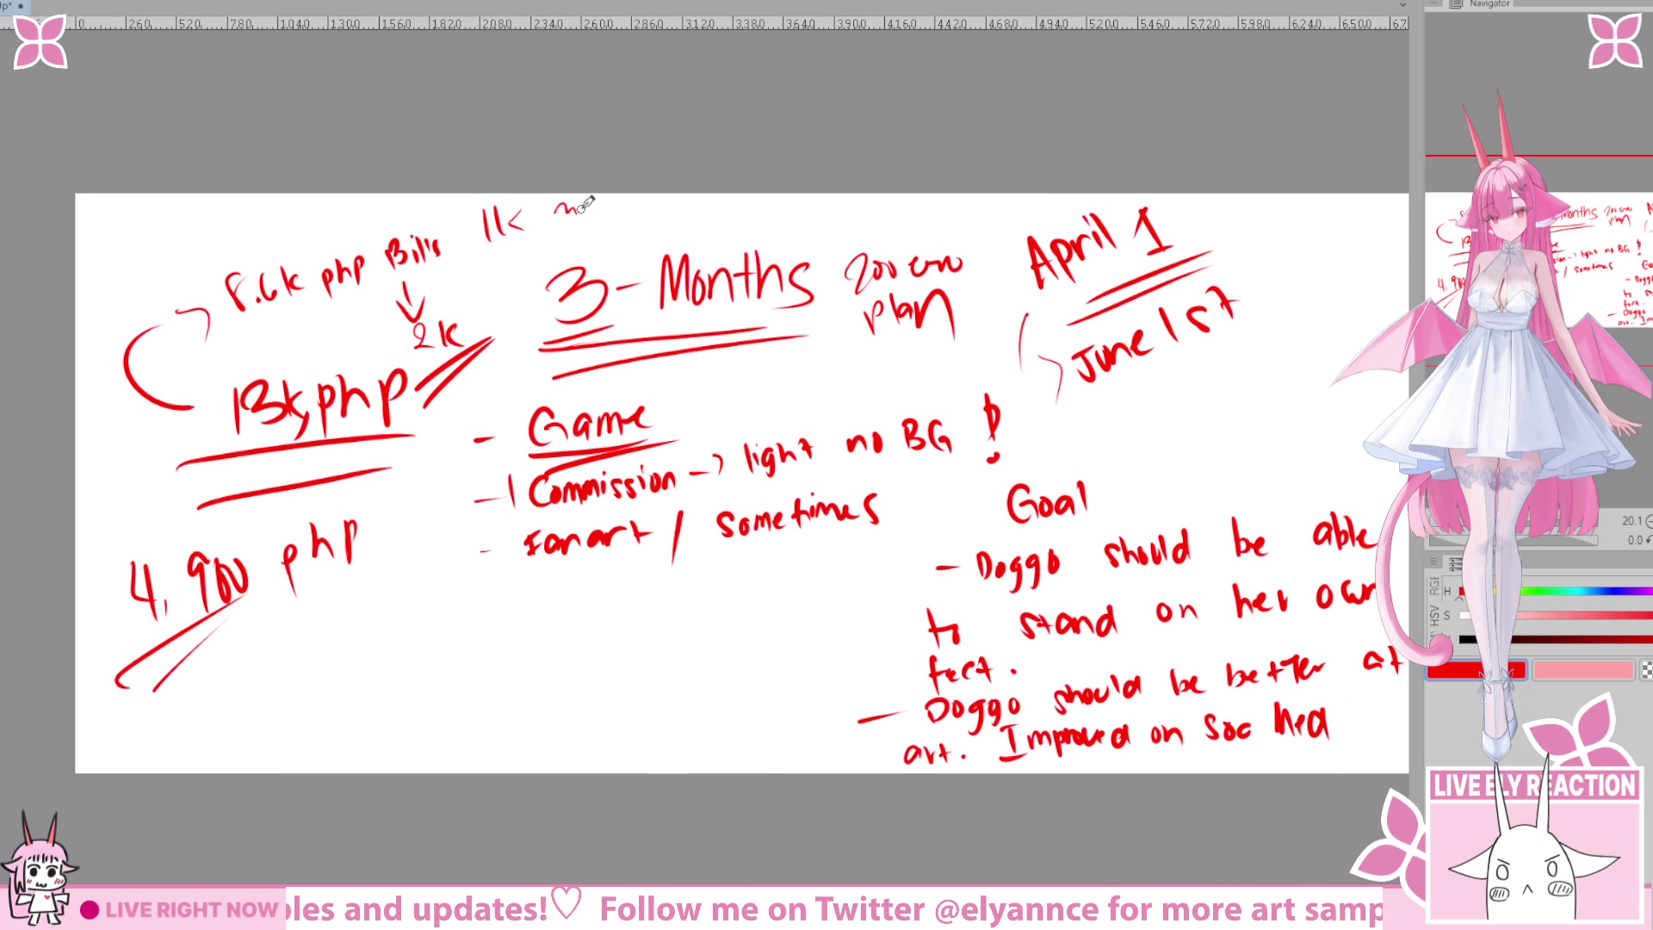
key("ctrl+z")
key("ctrl+z")
left_click_drag(513, 621, 643, 645)
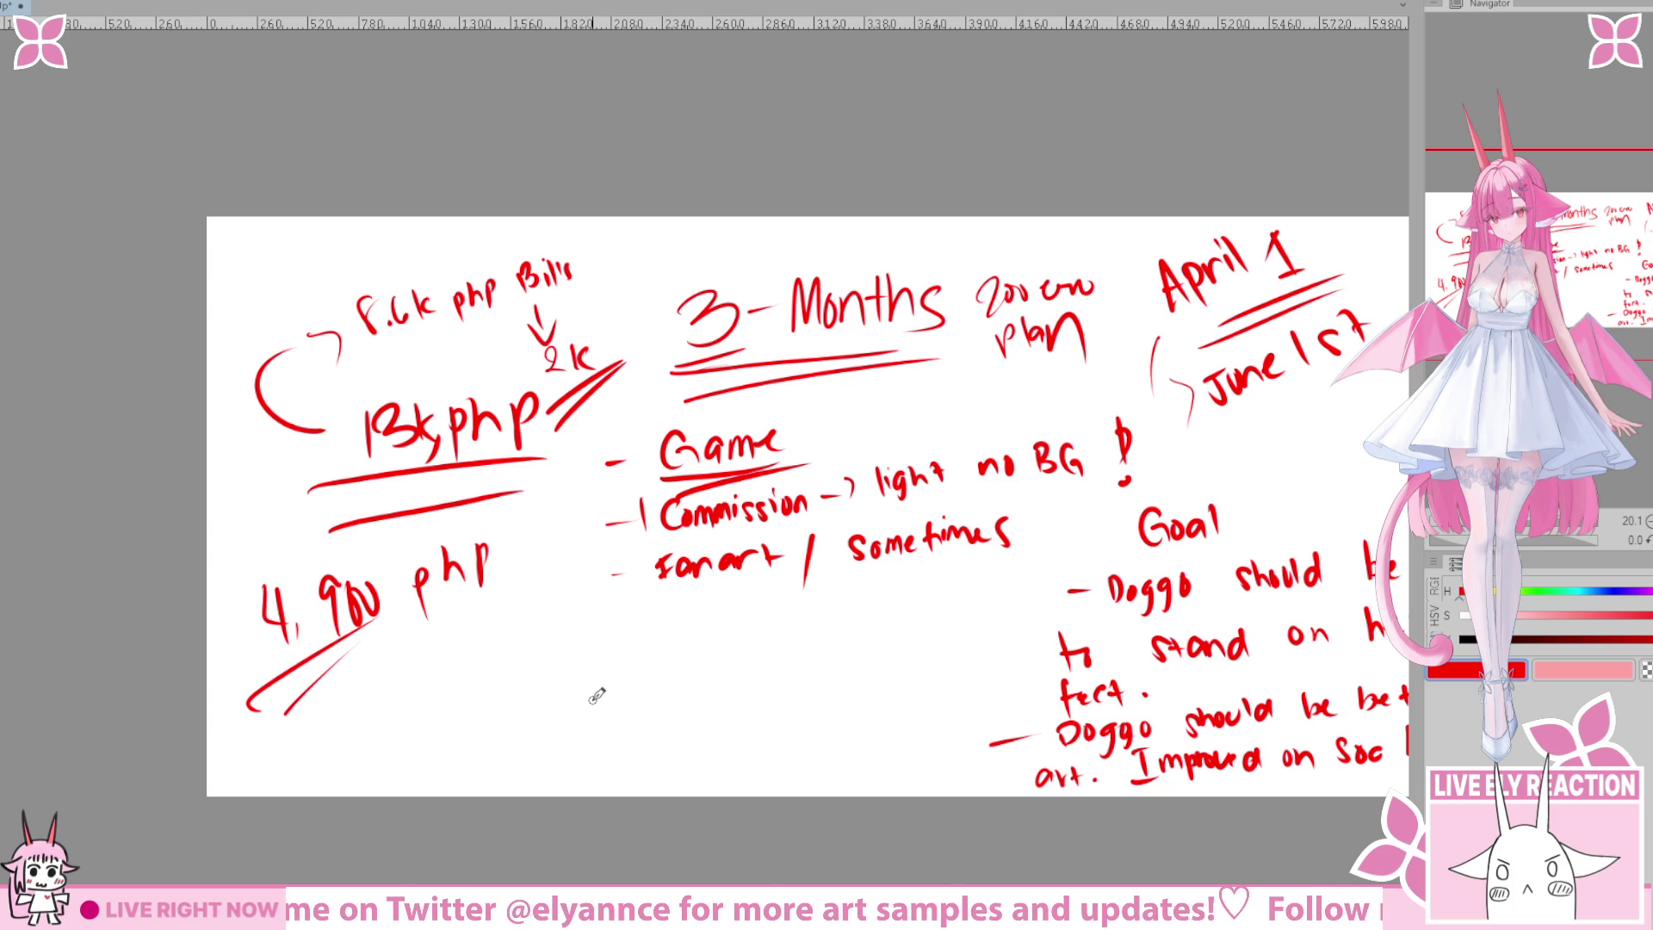
Draw an arrow from 4,900 php to 'Clothes =' with a dashed '- materials' item below.
left_click_drag(591, 694, 717, 649)
mouse_move(513, 649)
left_mouse_down()
mouse_move(551, 646)
mouse_move(558, 674)
left_mouse_up()
mouse_move(647, 613)
left_mouse_down()
mouse_move(647, 654)
mouse_move(806, 603)
left_mouse_up()
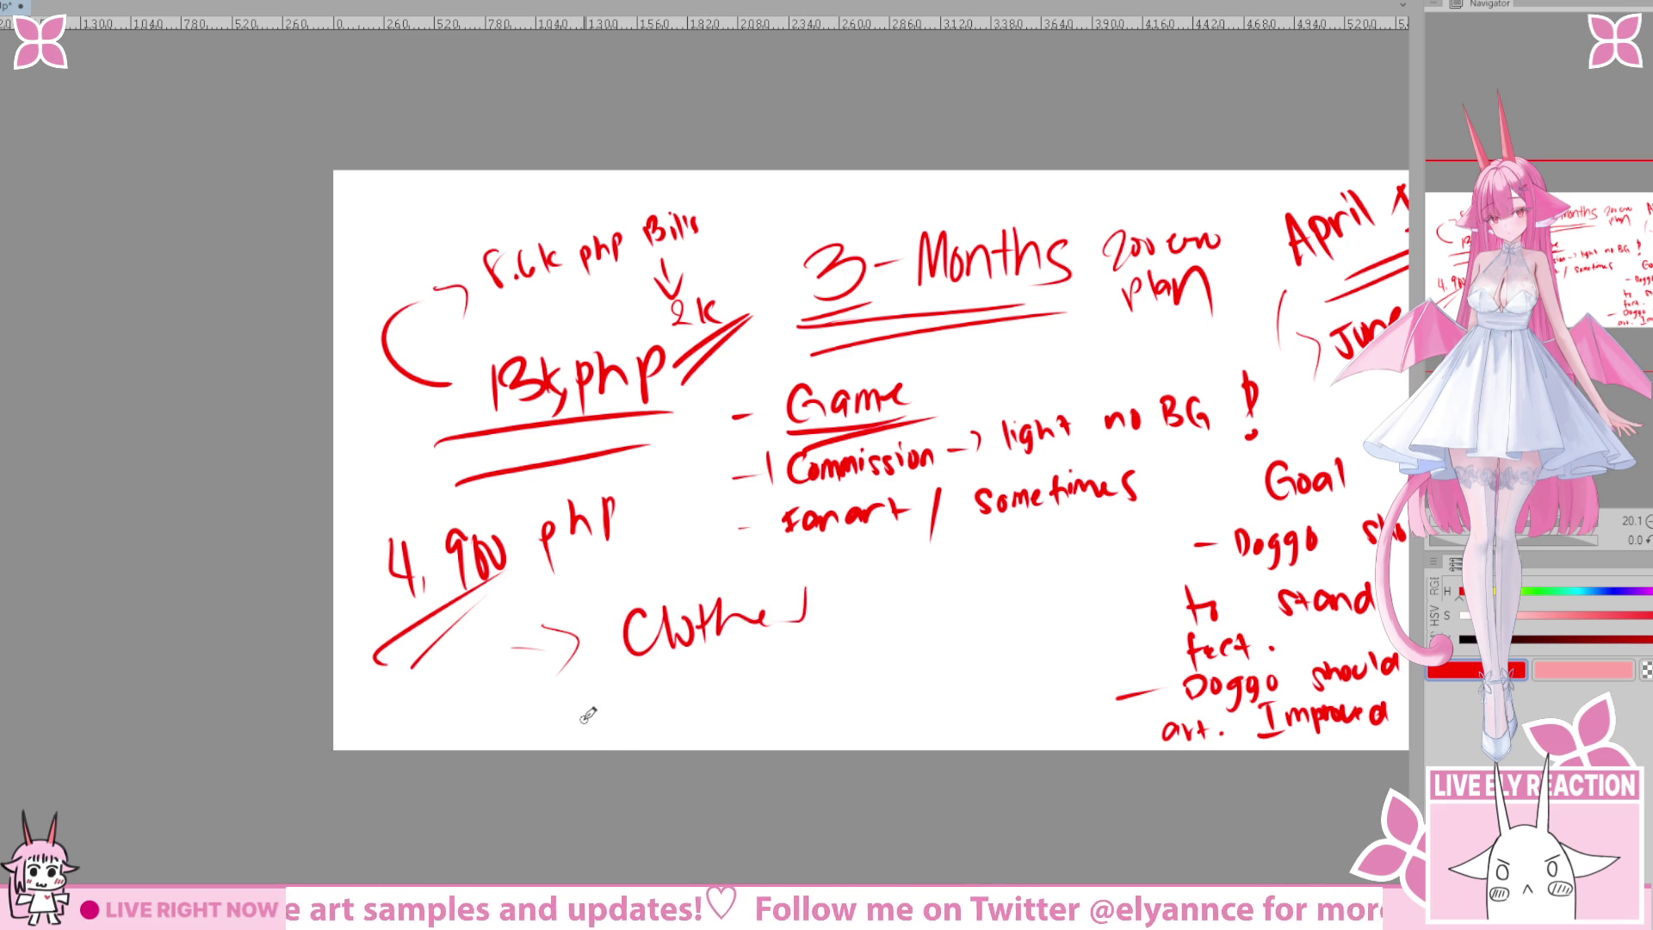
left_click_drag(534, 716, 758, 656)
mouse_move(862, 603)
left_mouse_down()
mouse_move(806, 567)
mouse_move(825, 557)
left_mouse_up()
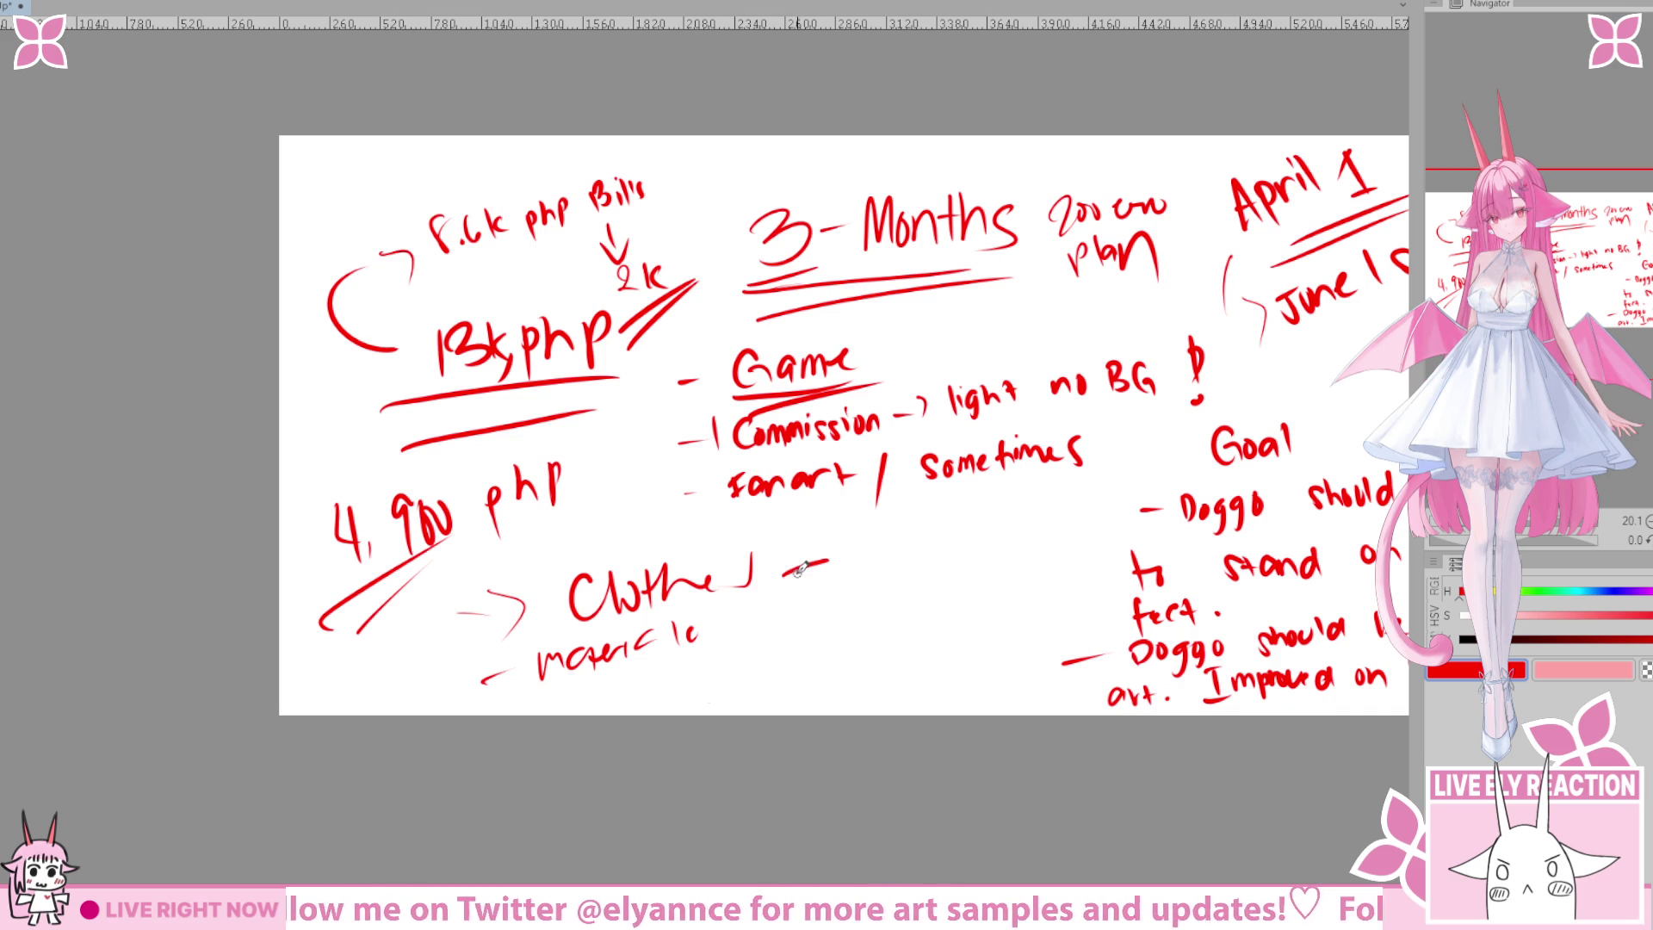
left_click_drag(763, 611, 848, 582)
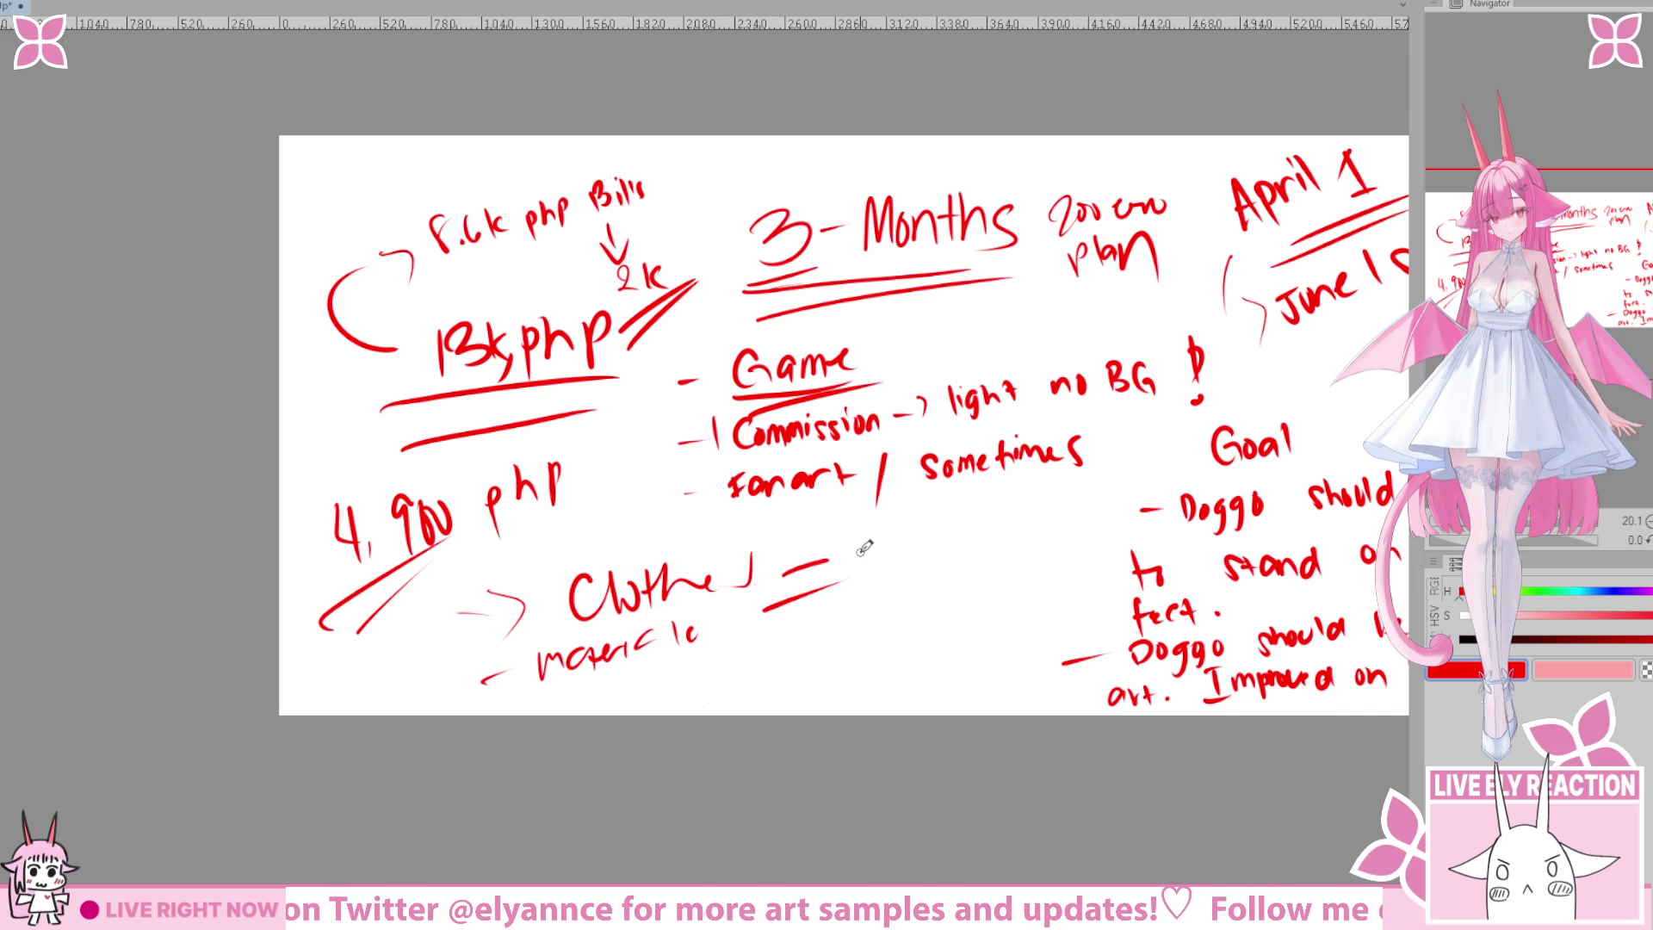
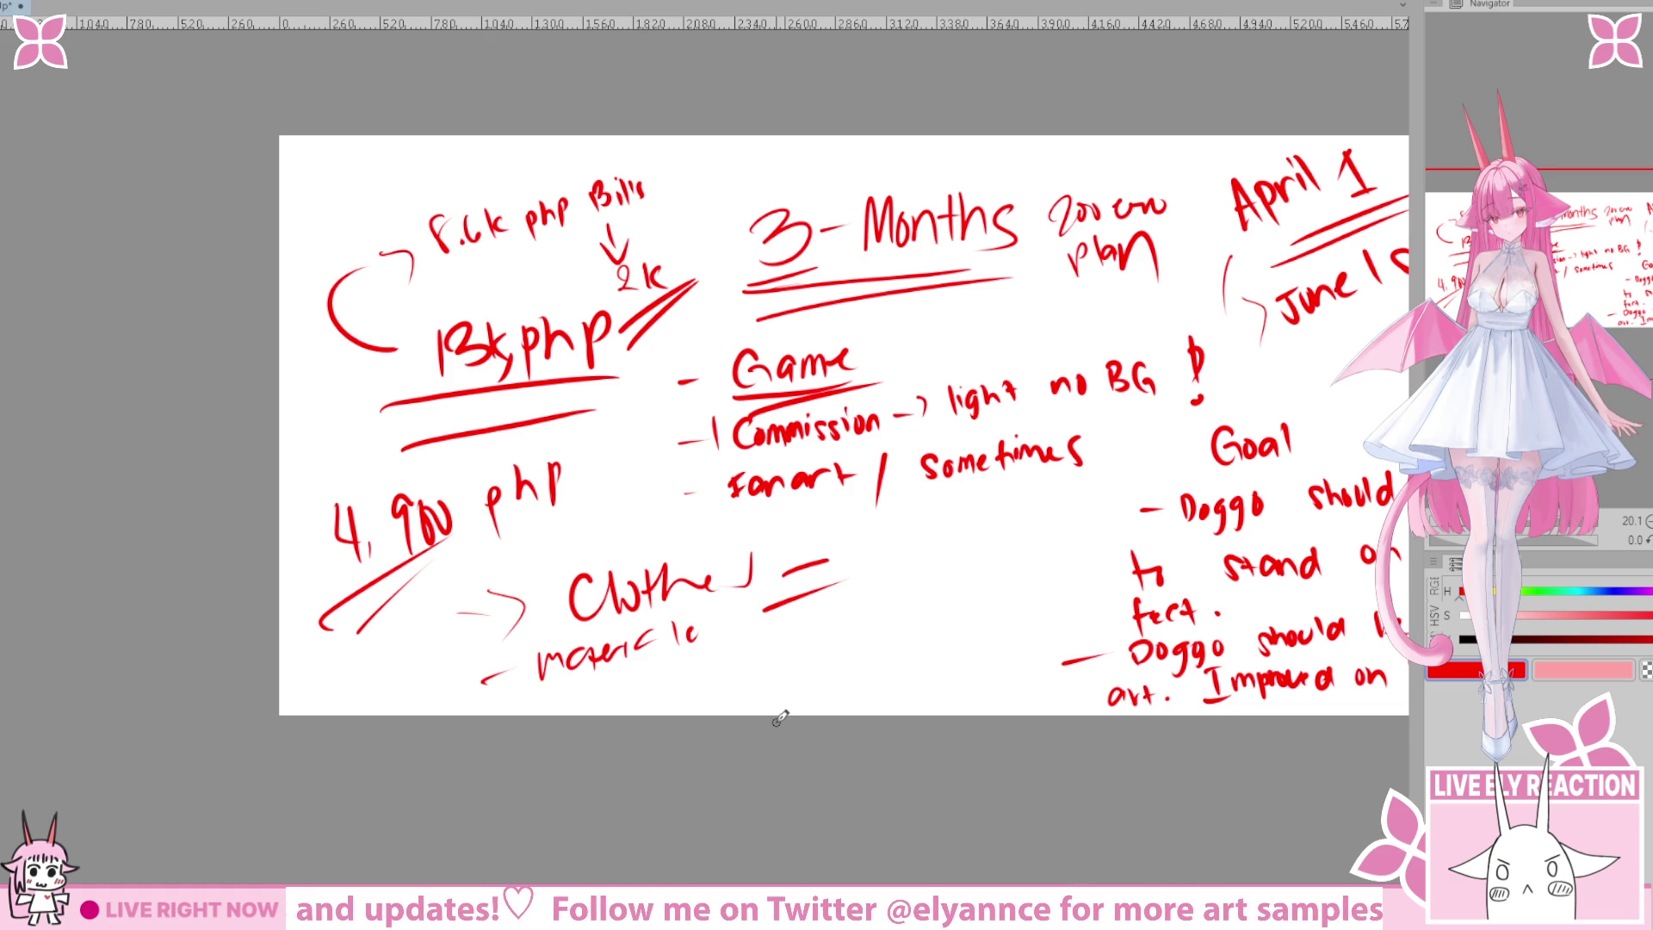
Erase the 'Clothe' and 'materials' notes at the lower left of the red plan.
scroll(805, 779, "right", 3)
scroll(805, 779, "down", 2)
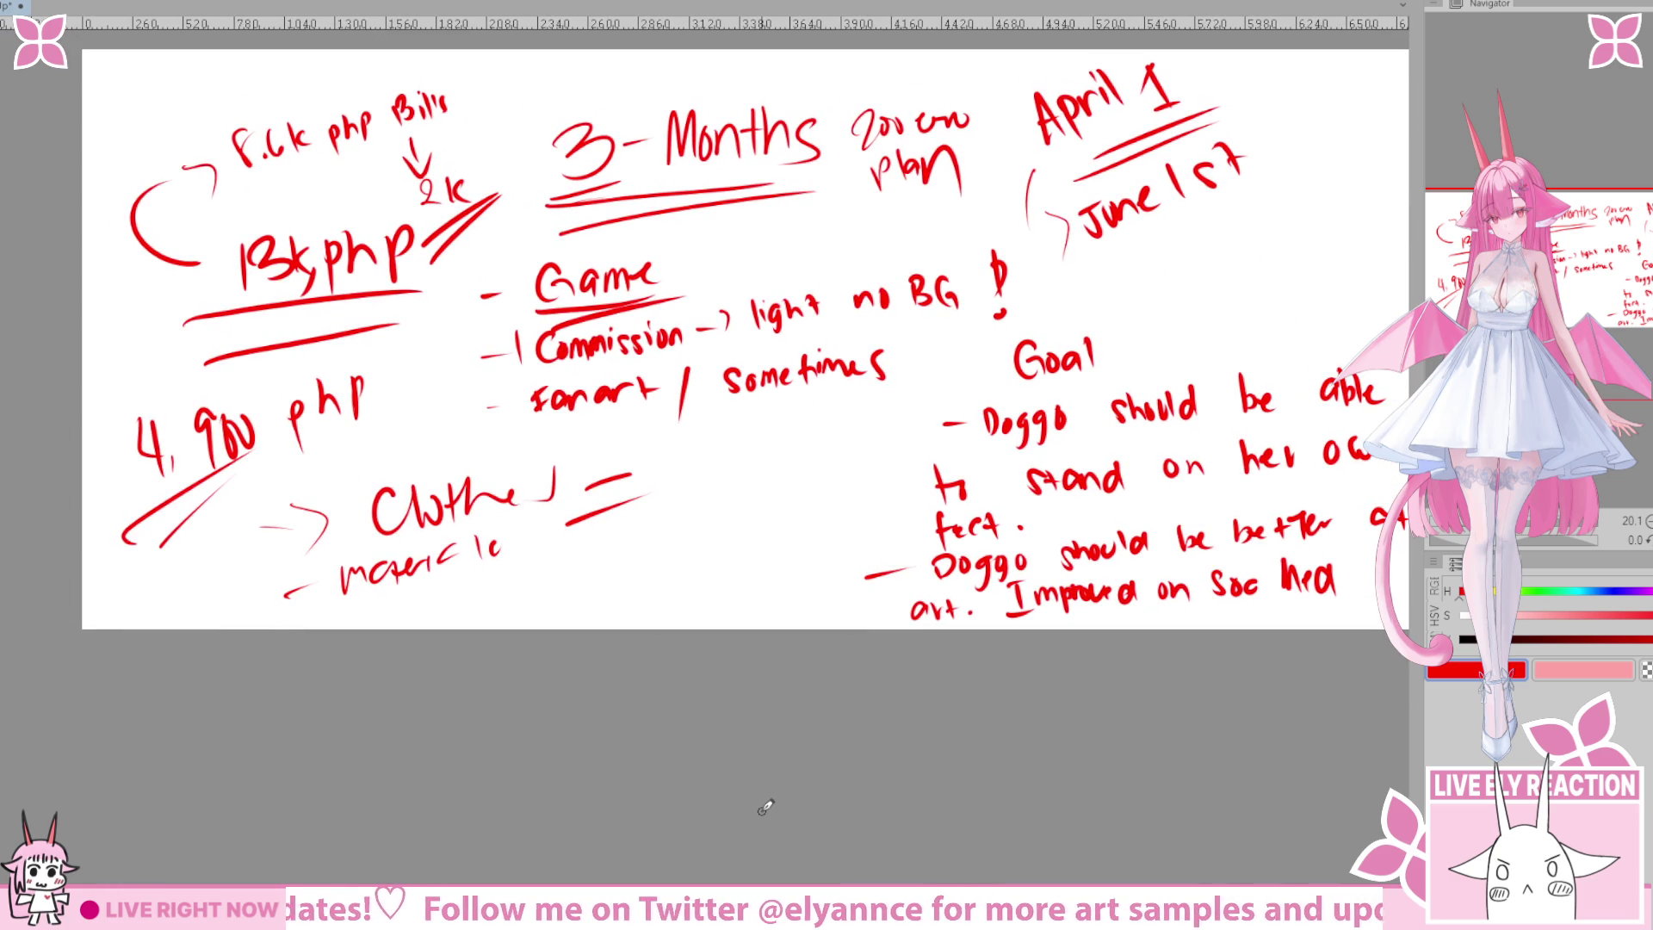
scroll(766, 807, "down", 3)
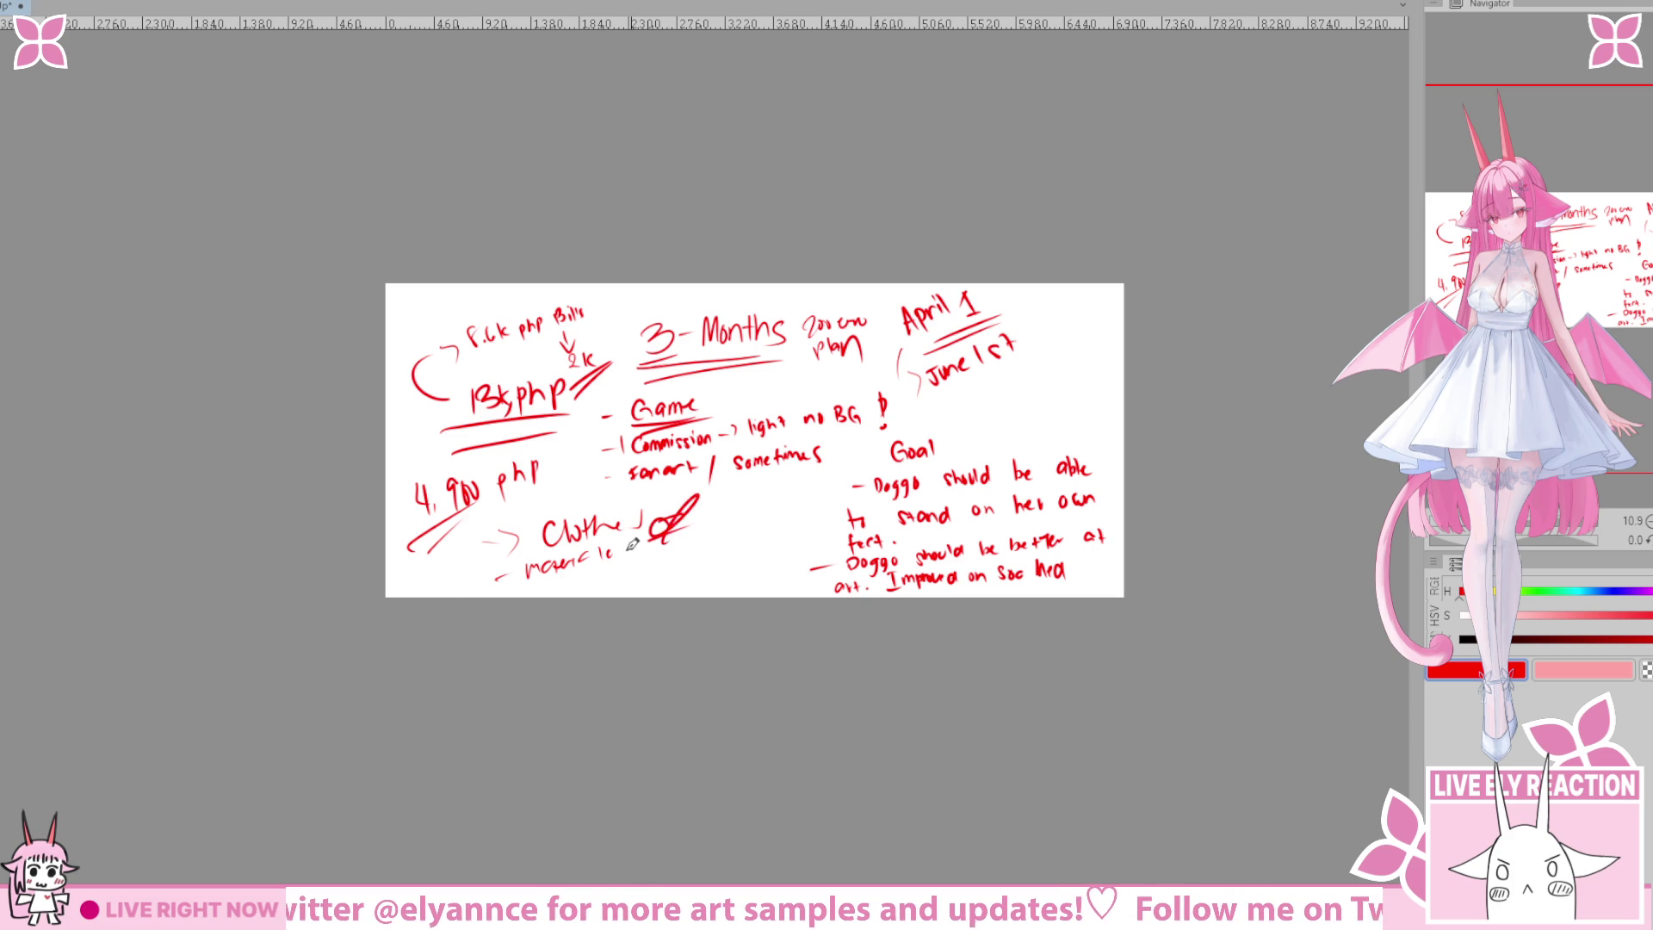
mouse_move(683, 546)
left_mouse_down()
mouse_move(694, 583)
mouse_move(555, 619)
left_mouse_up()
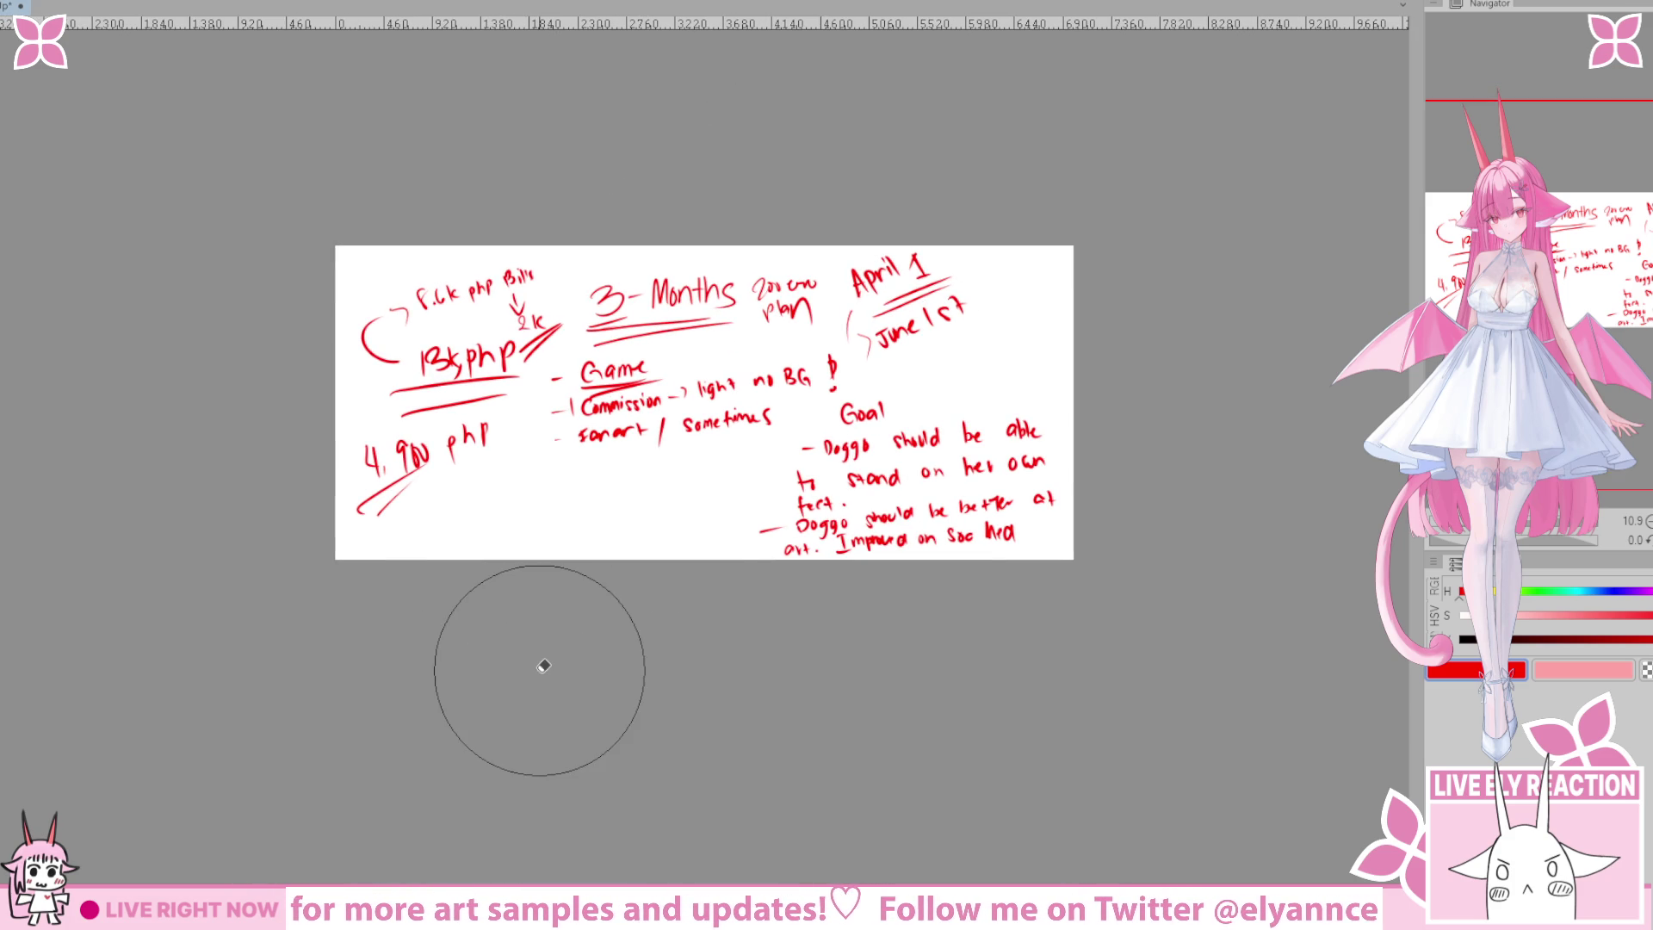
scroll(491, 734, "down", 1)
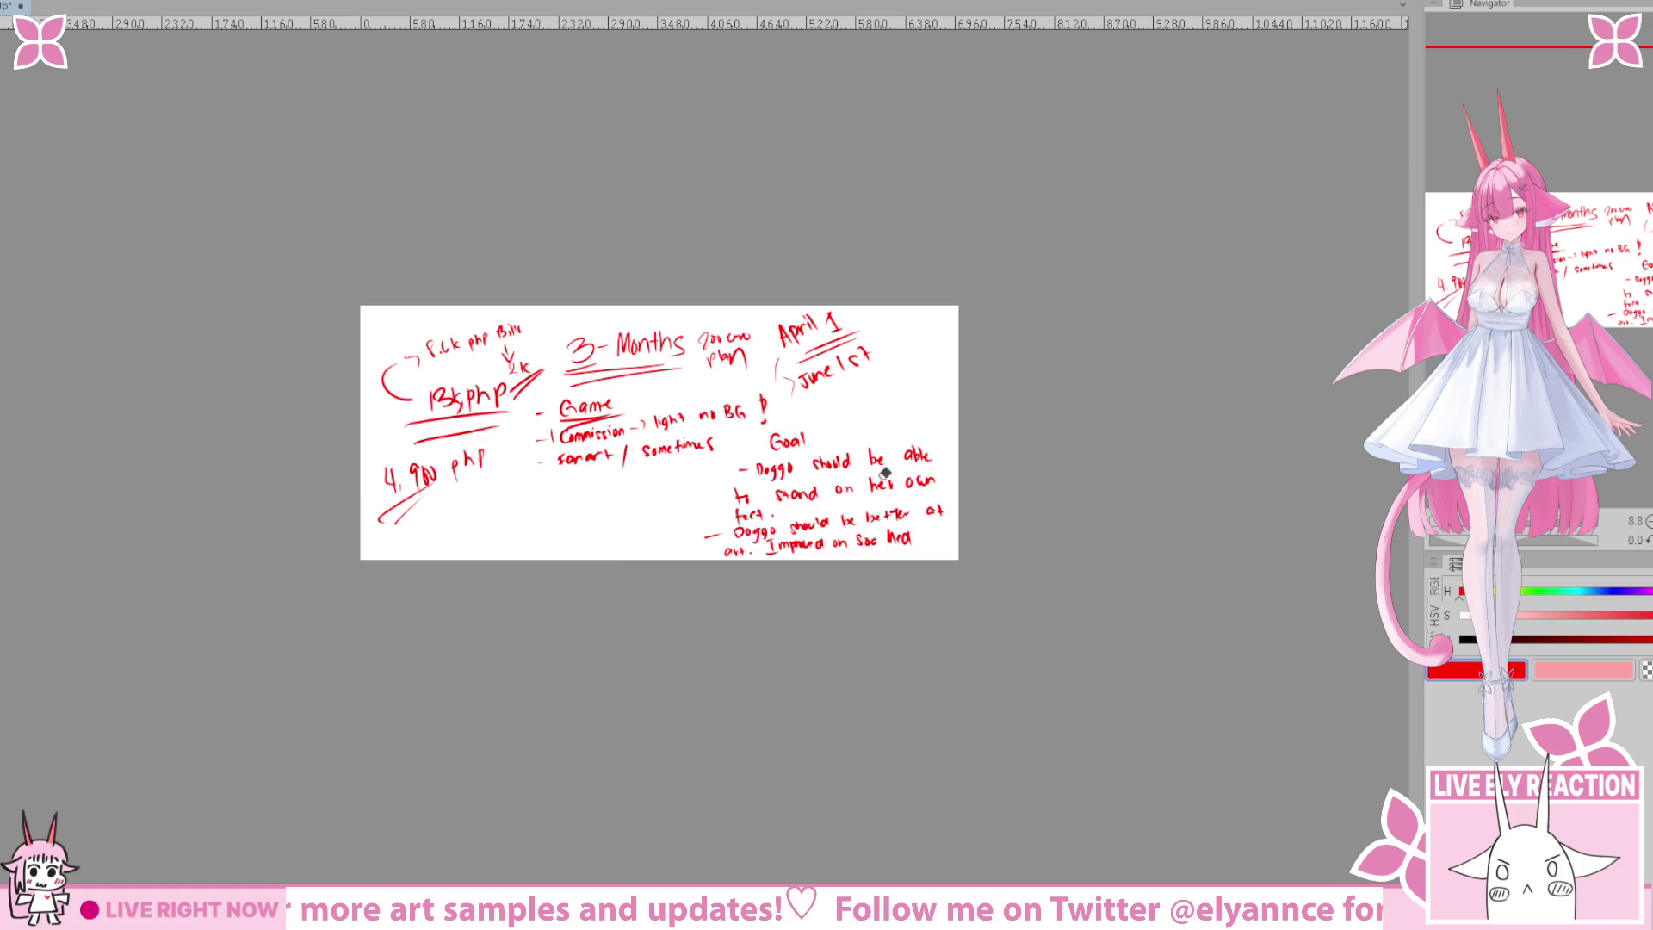
scroll(1203, 424, "up", 1)
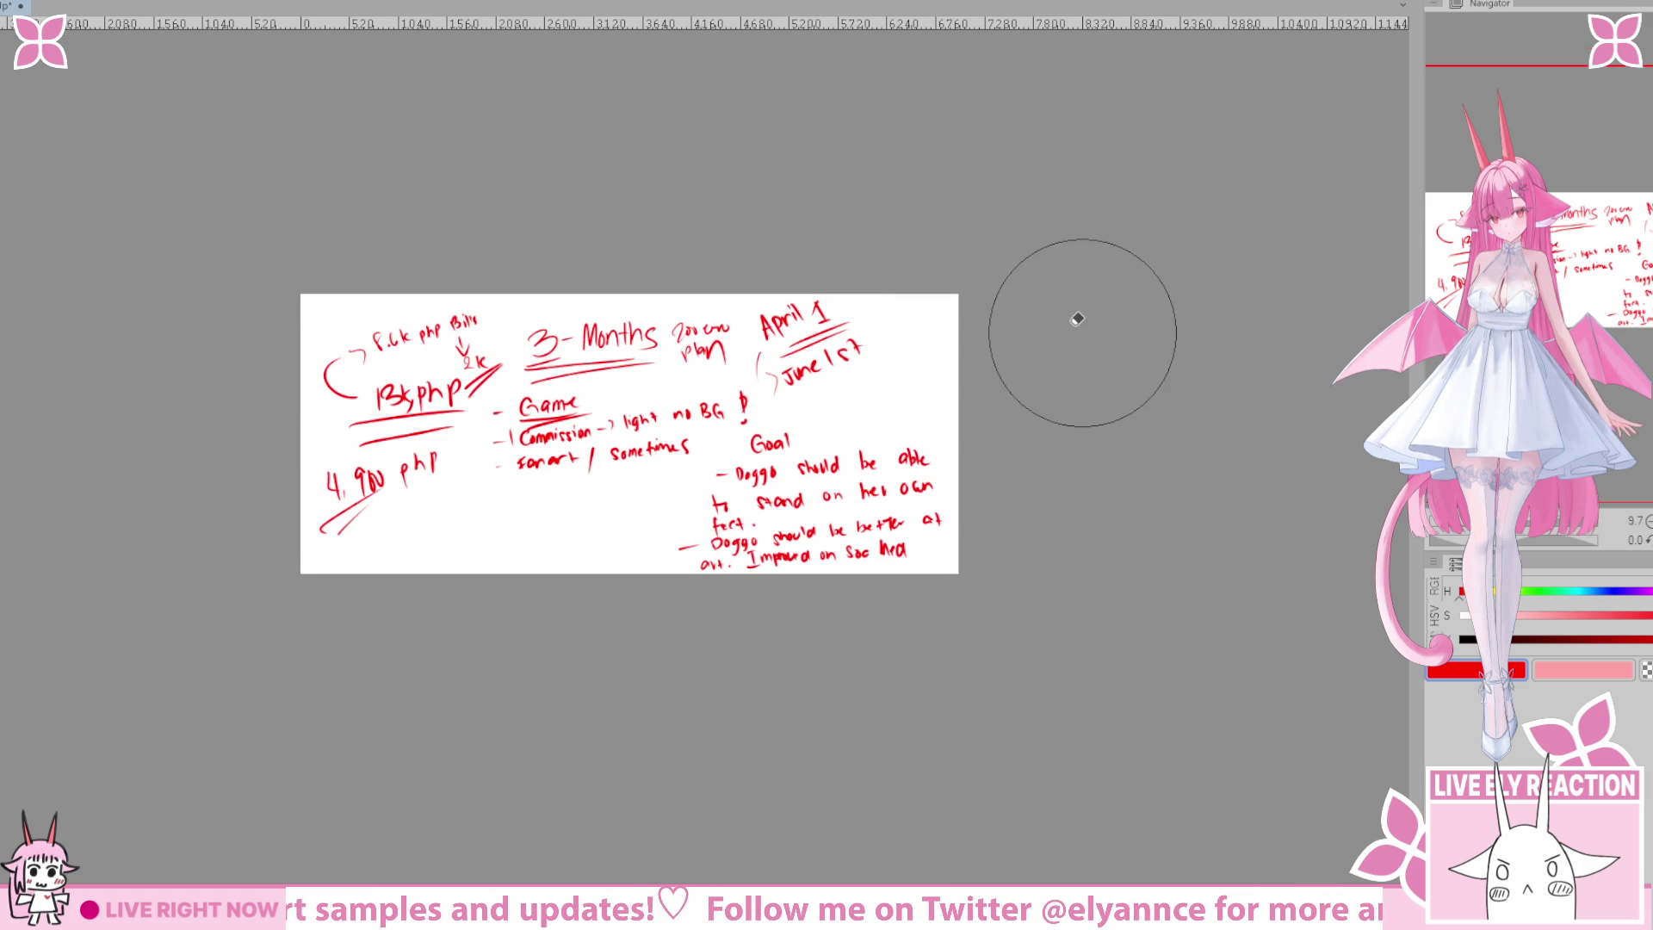
key("Delete")
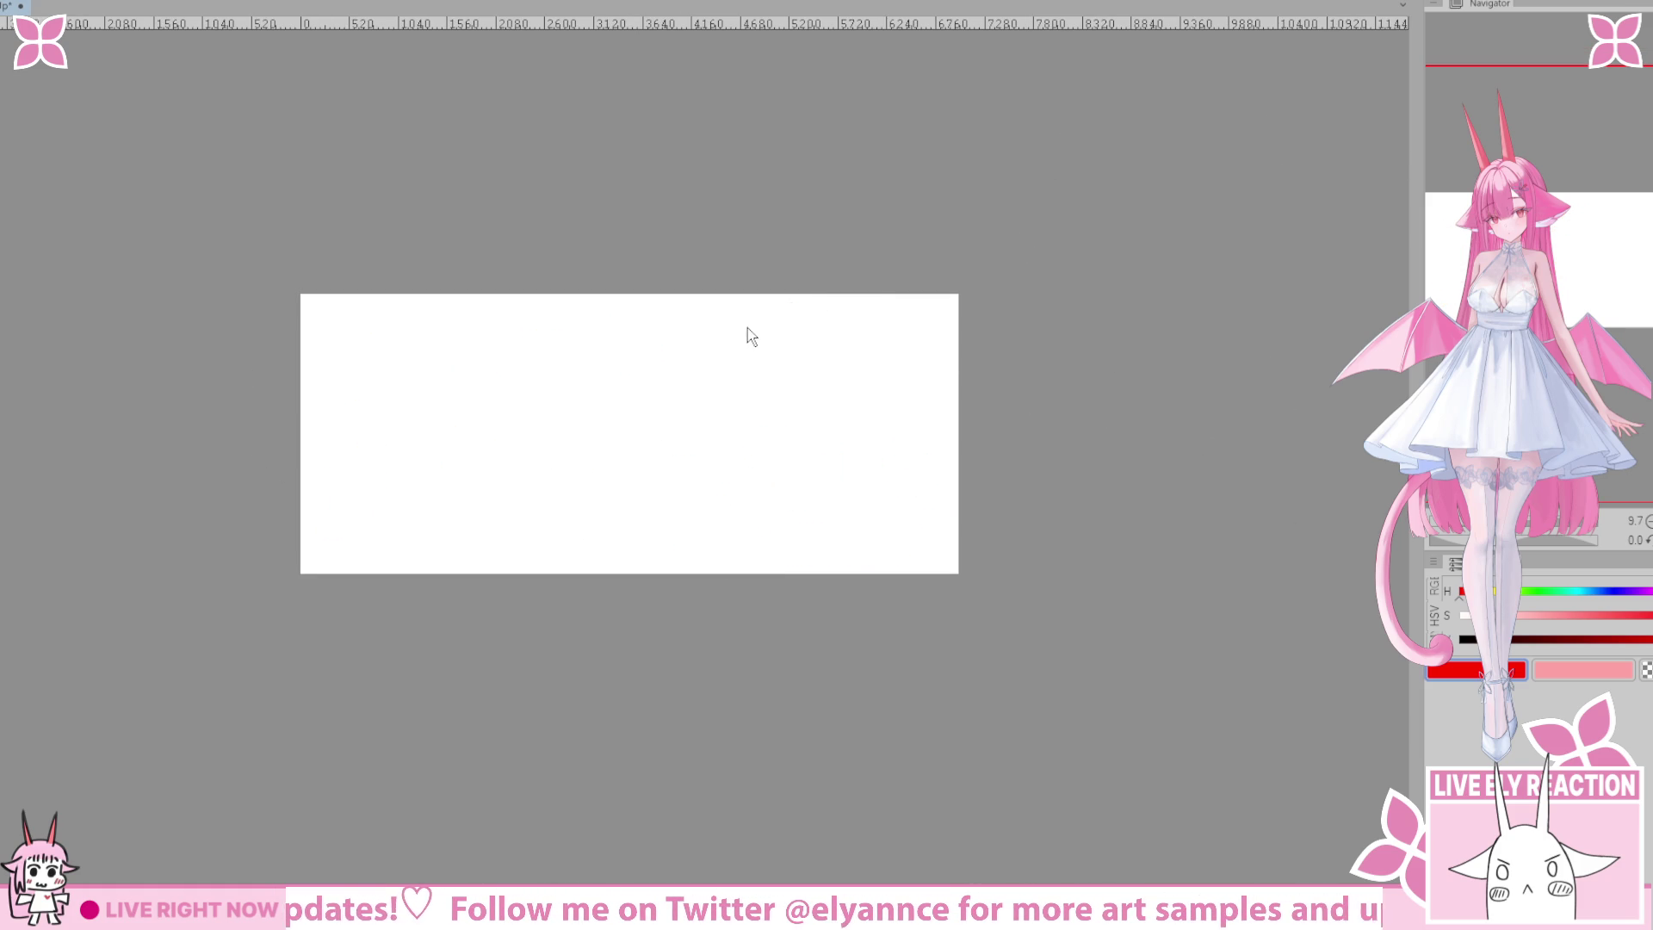
Bring back the illustration of the horned girl with black-and-white hair over the notes.
key("ctrl+v")
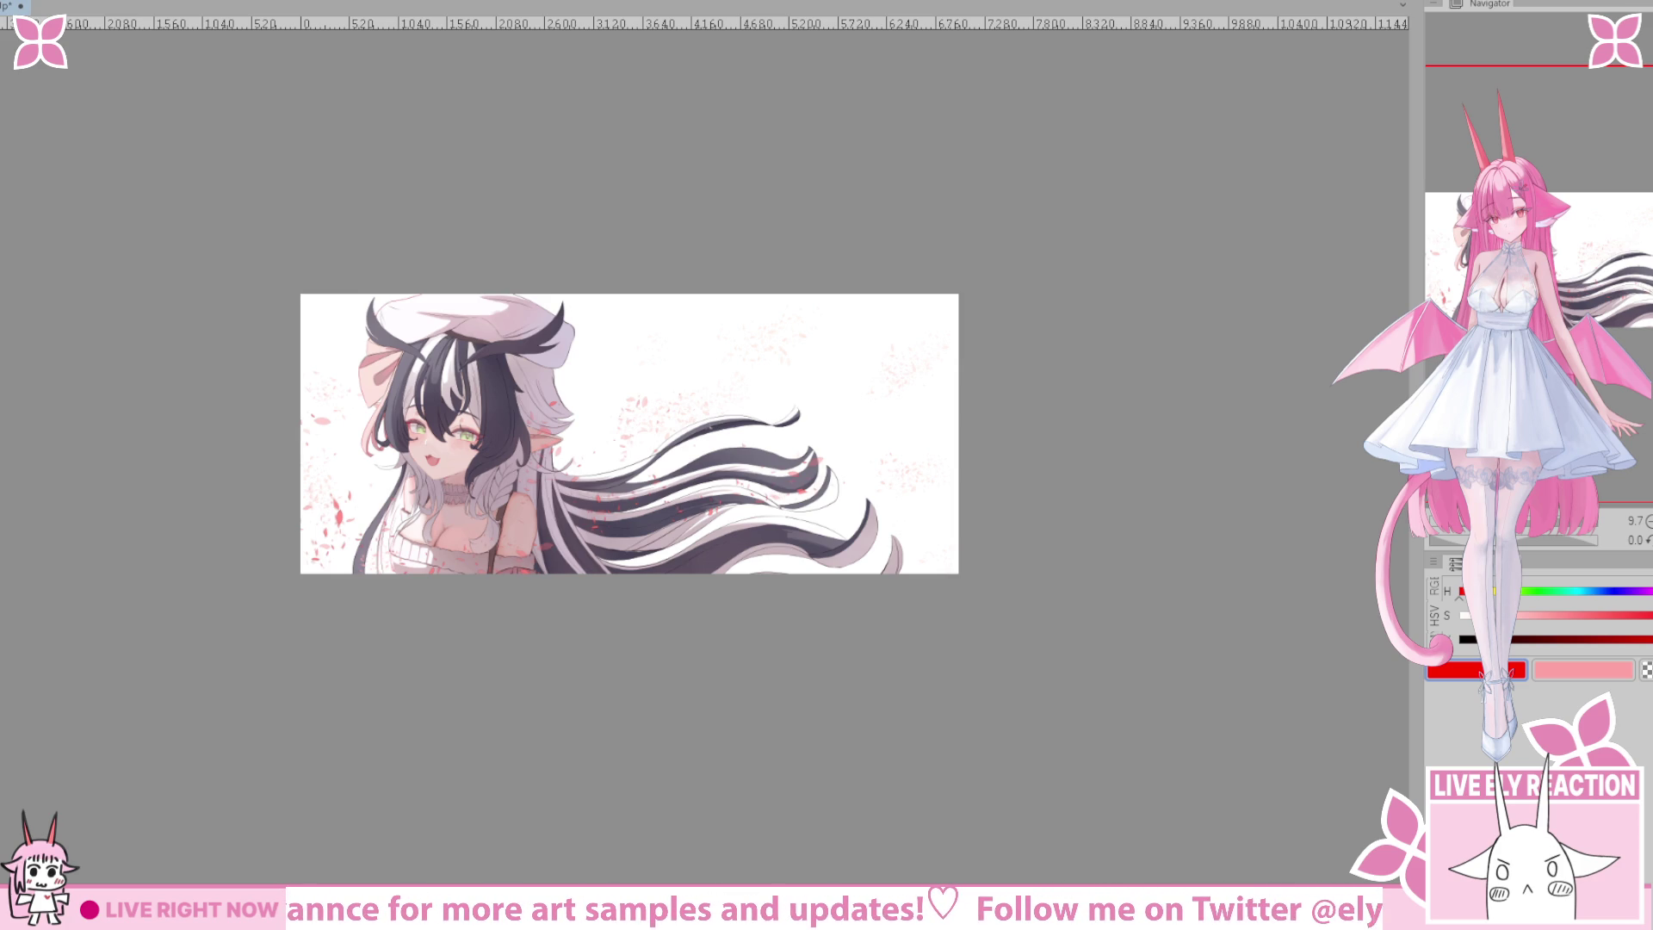
scroll(470, 698, "up", 5)
scroll(471, 698, "down", 3)
scroll(470, 699, "down", 1)
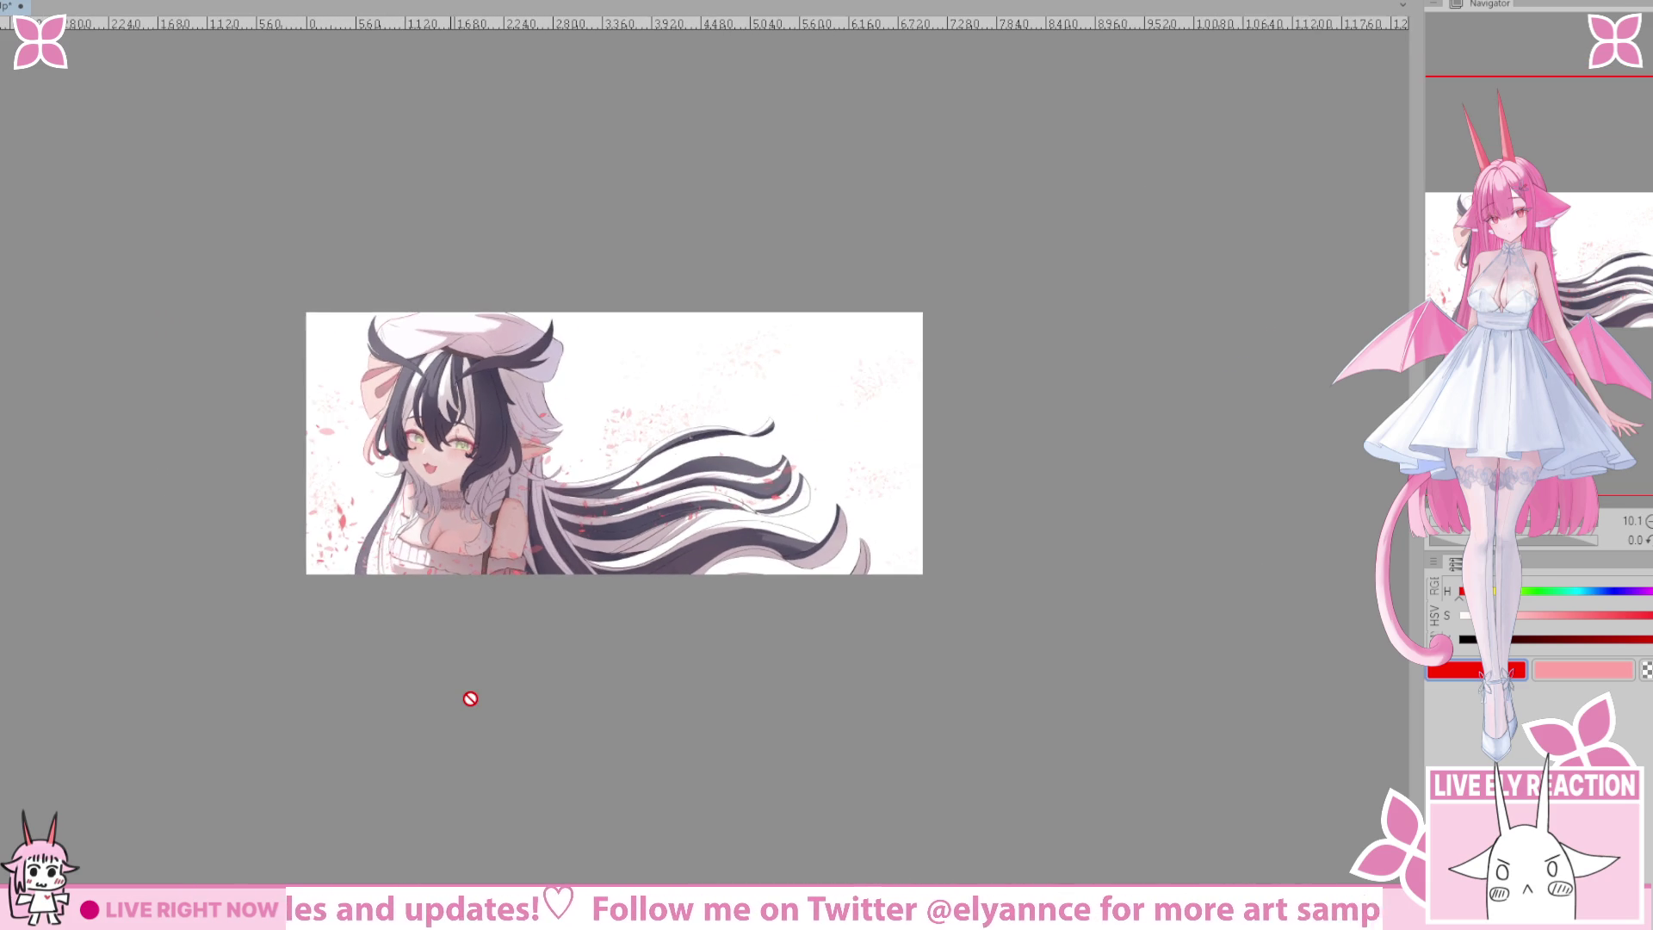
scroll(471, 698, "down", 1)
scroll(470, 699, "up", 3)
scroll(471, 698, "up", 1)
scroll(470, 698, "down", 1)
scroll(471, 698, "up", 1)
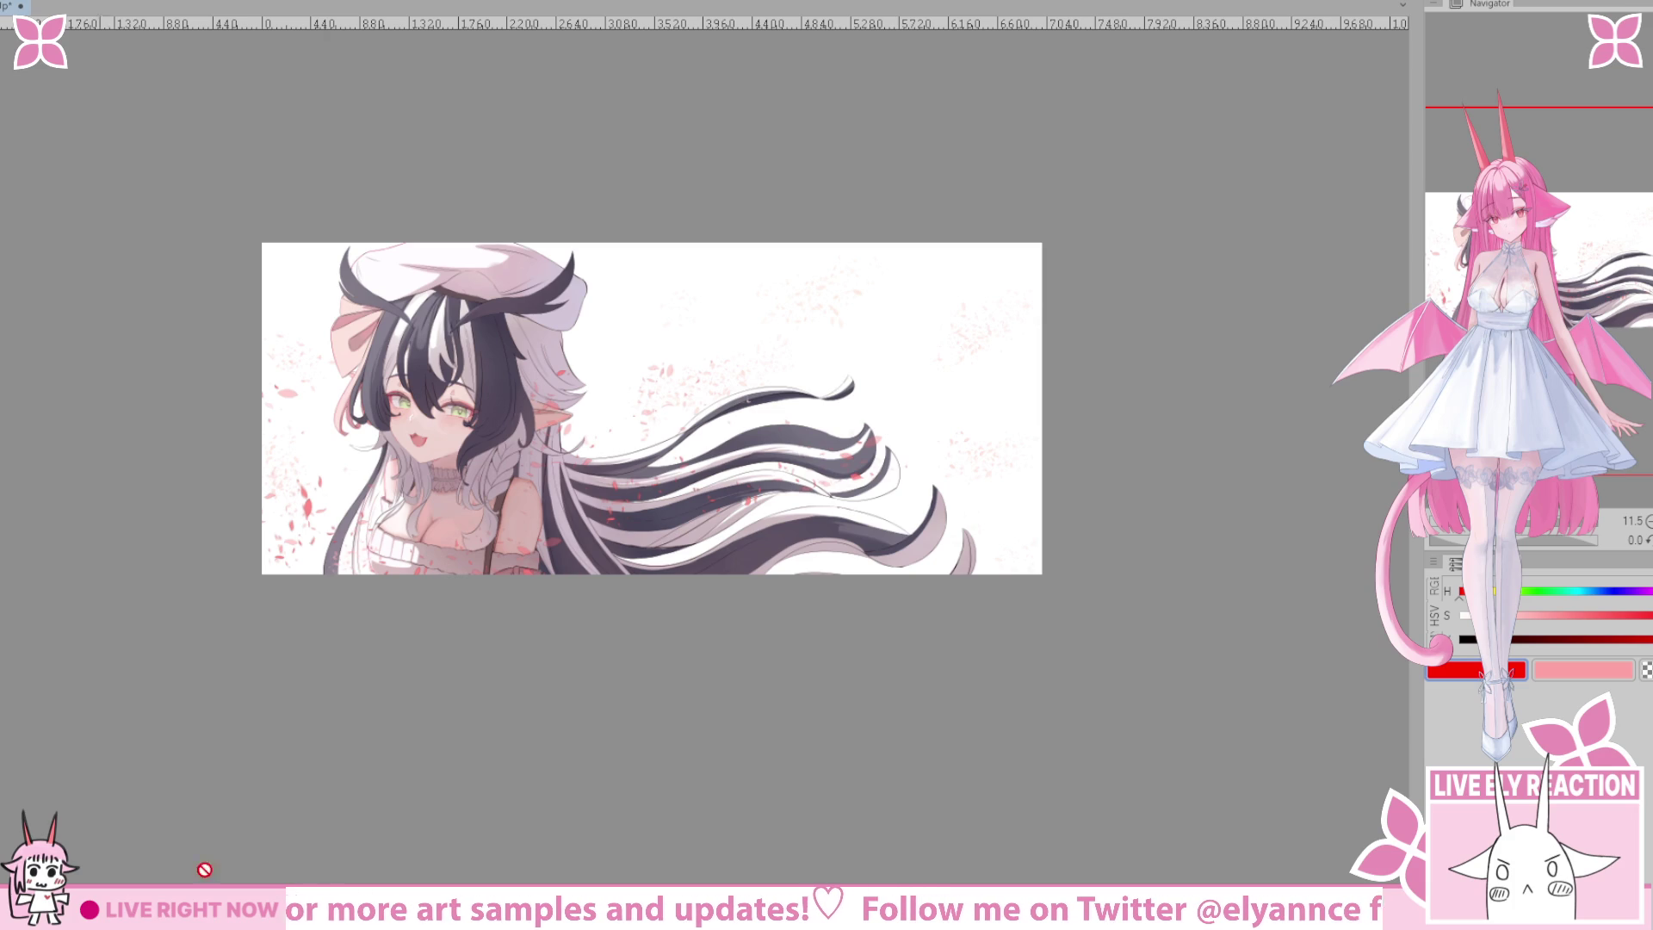
scroll(701, 682, "up", 3)
scroll(628, 775, "up", 4)
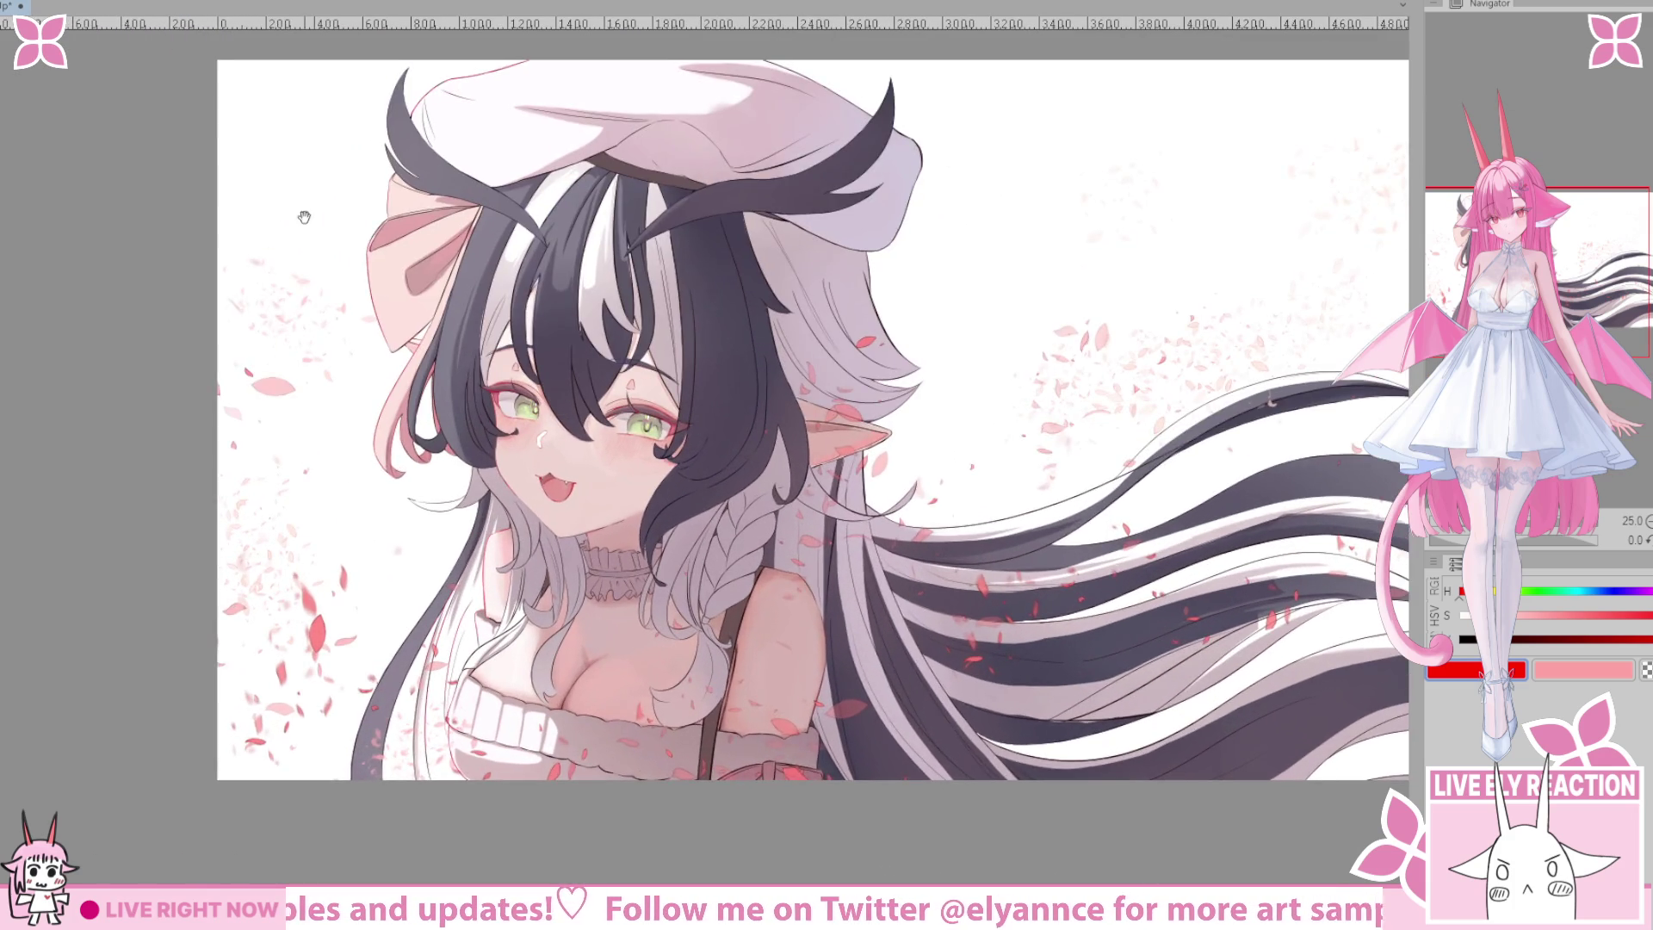
left_click_drag(286, 213, 342, 314)
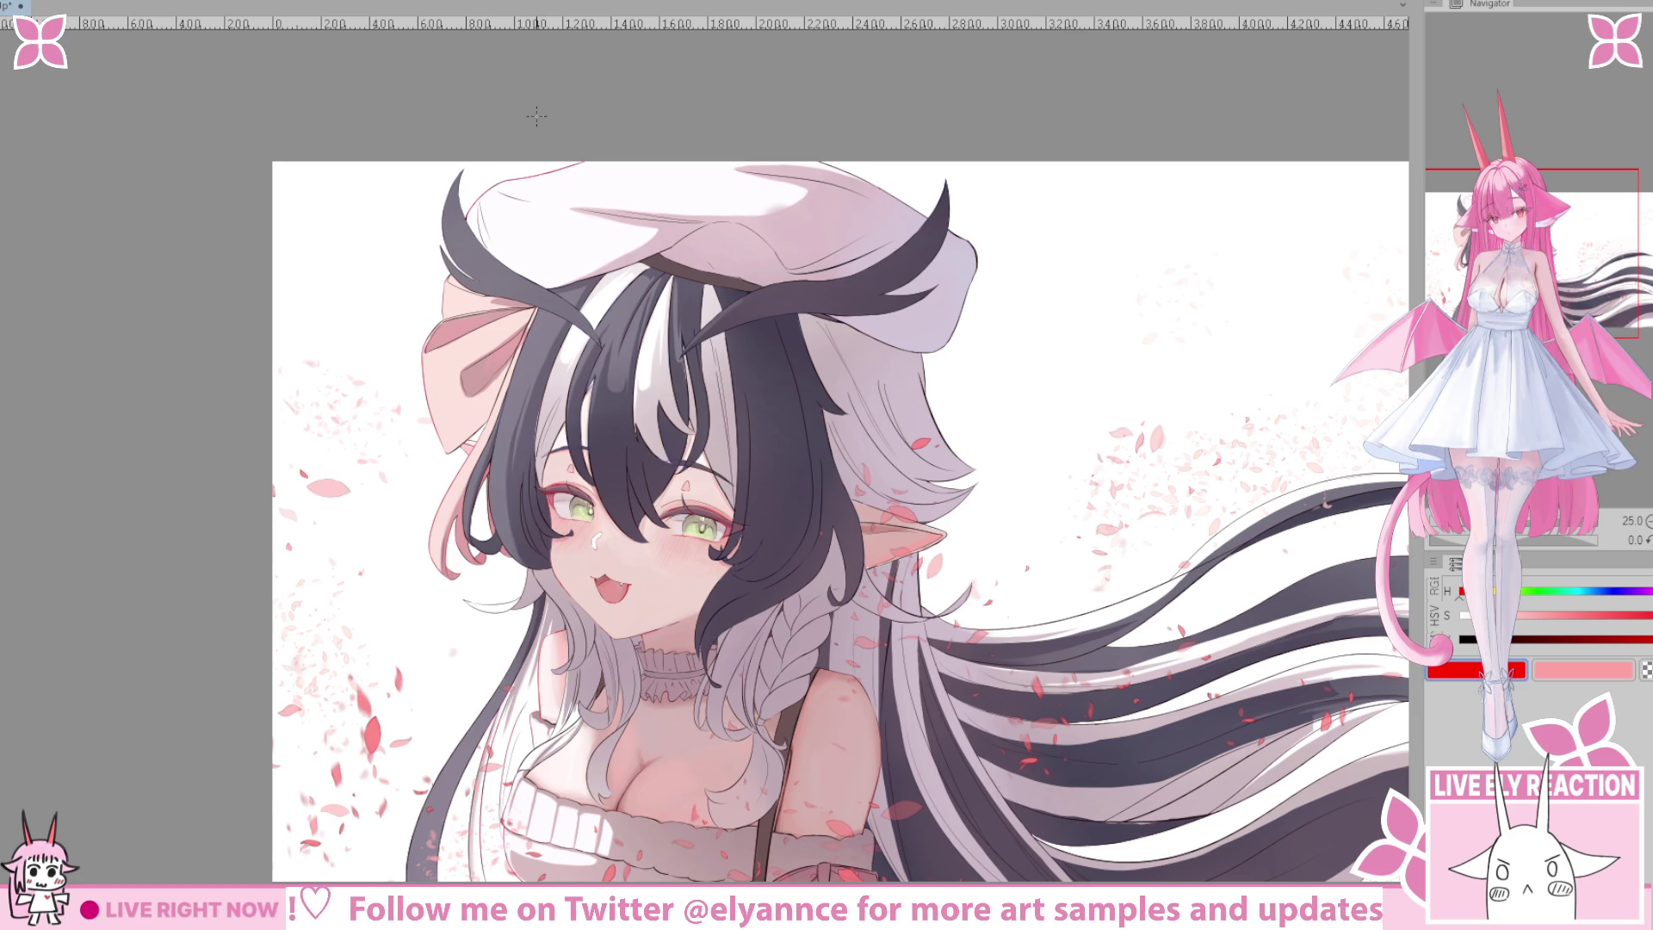
scroll(718, 299, "down", 1)
scroll(718, 299, "up", 1)
scroll(717, 323, "up", 3)
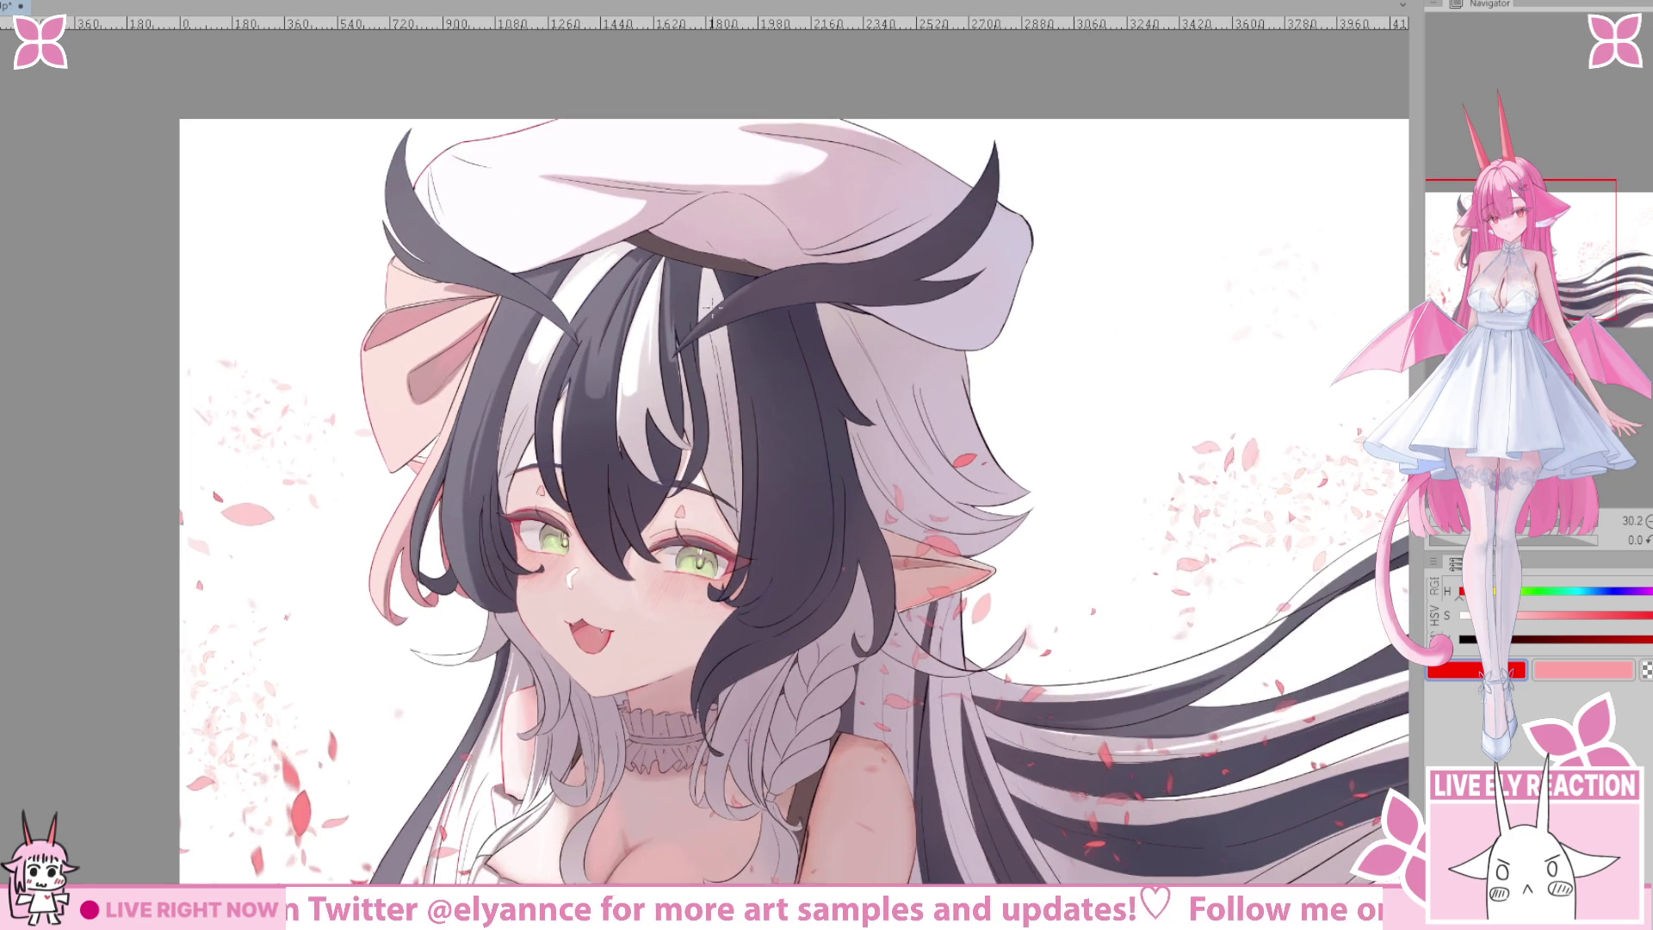
scroll(716, 273, "down", 1)
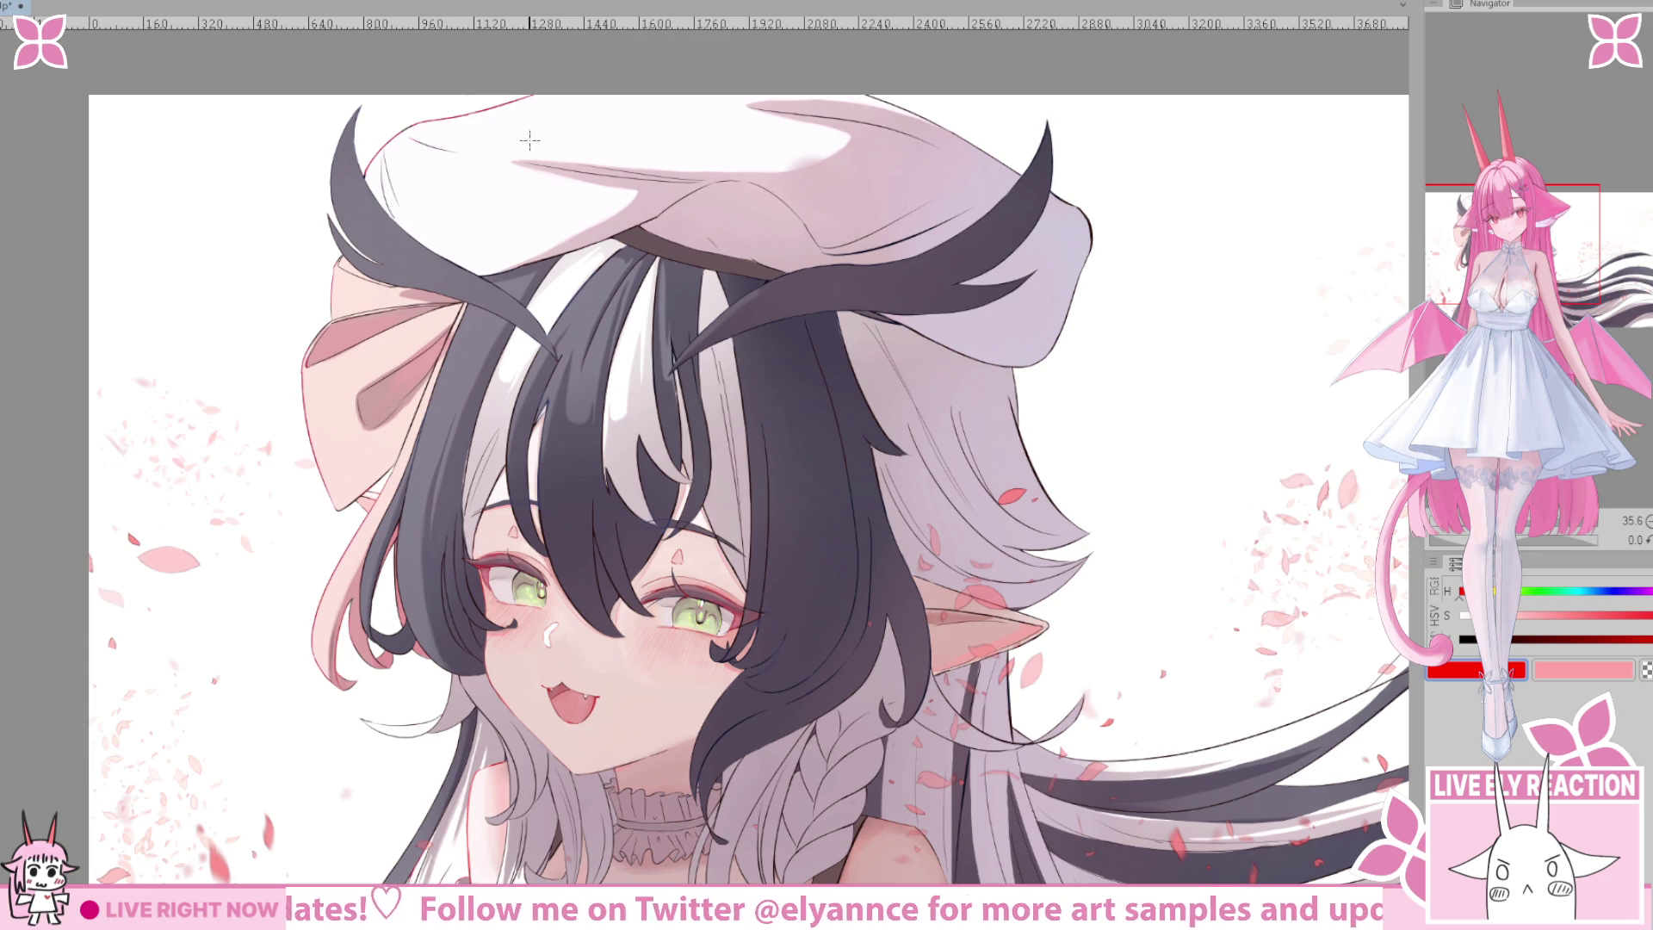
scroll(530, 142, "up", 3)
scroll(554, 329, "down", 2)
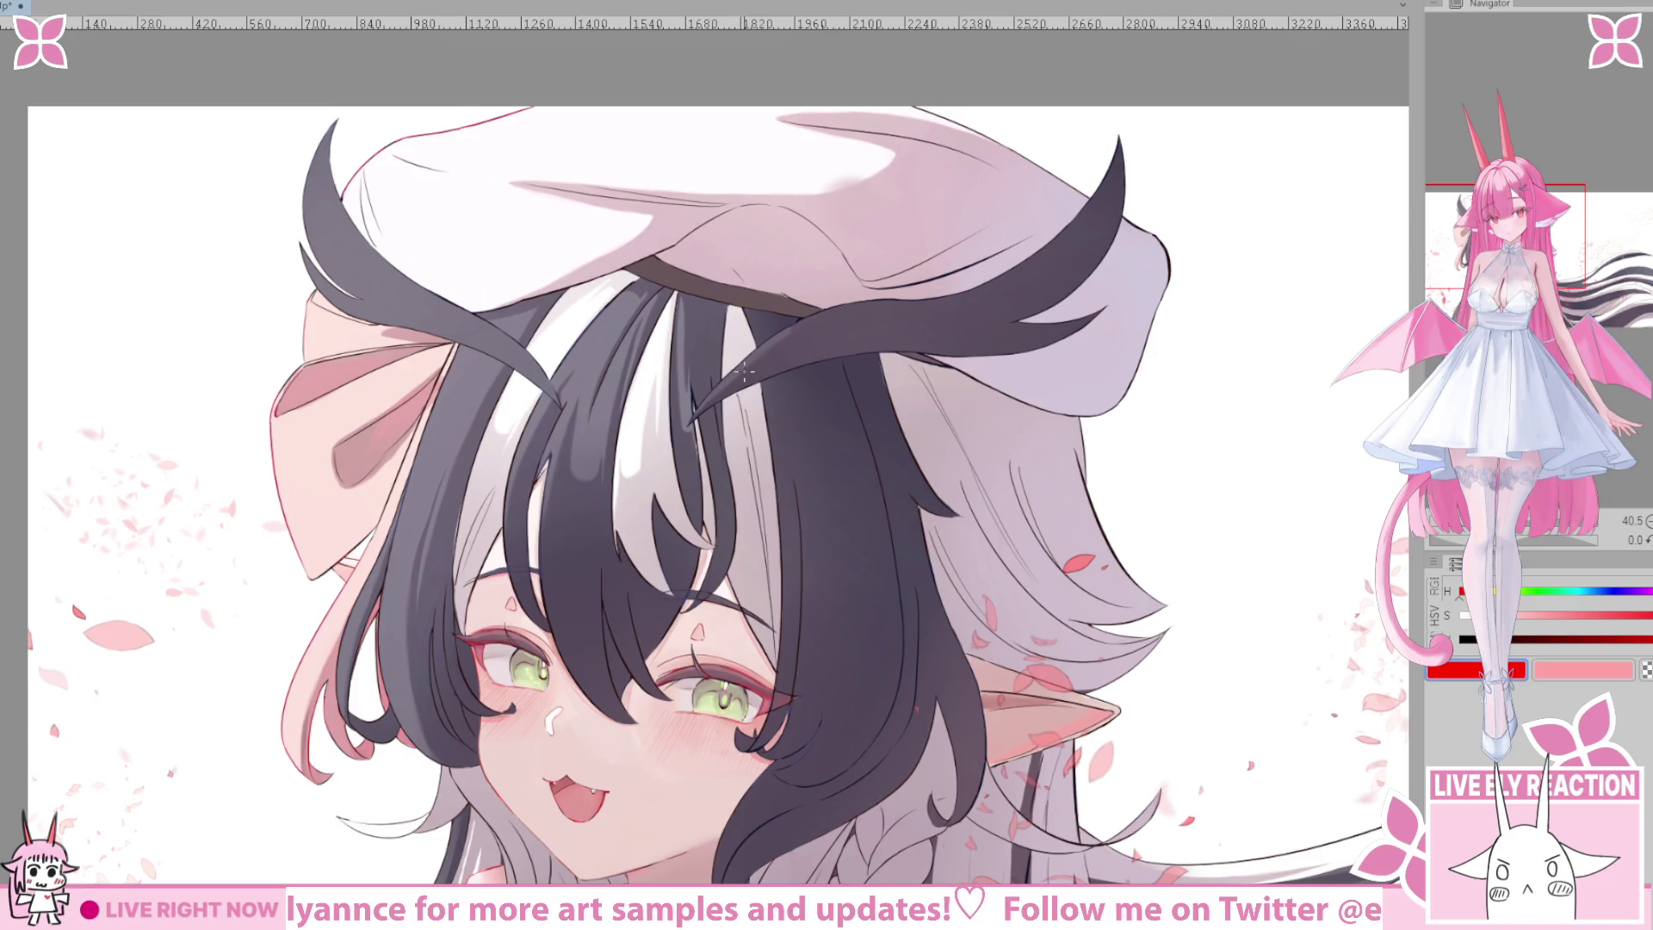
scroll(711, 325, "up", 3)
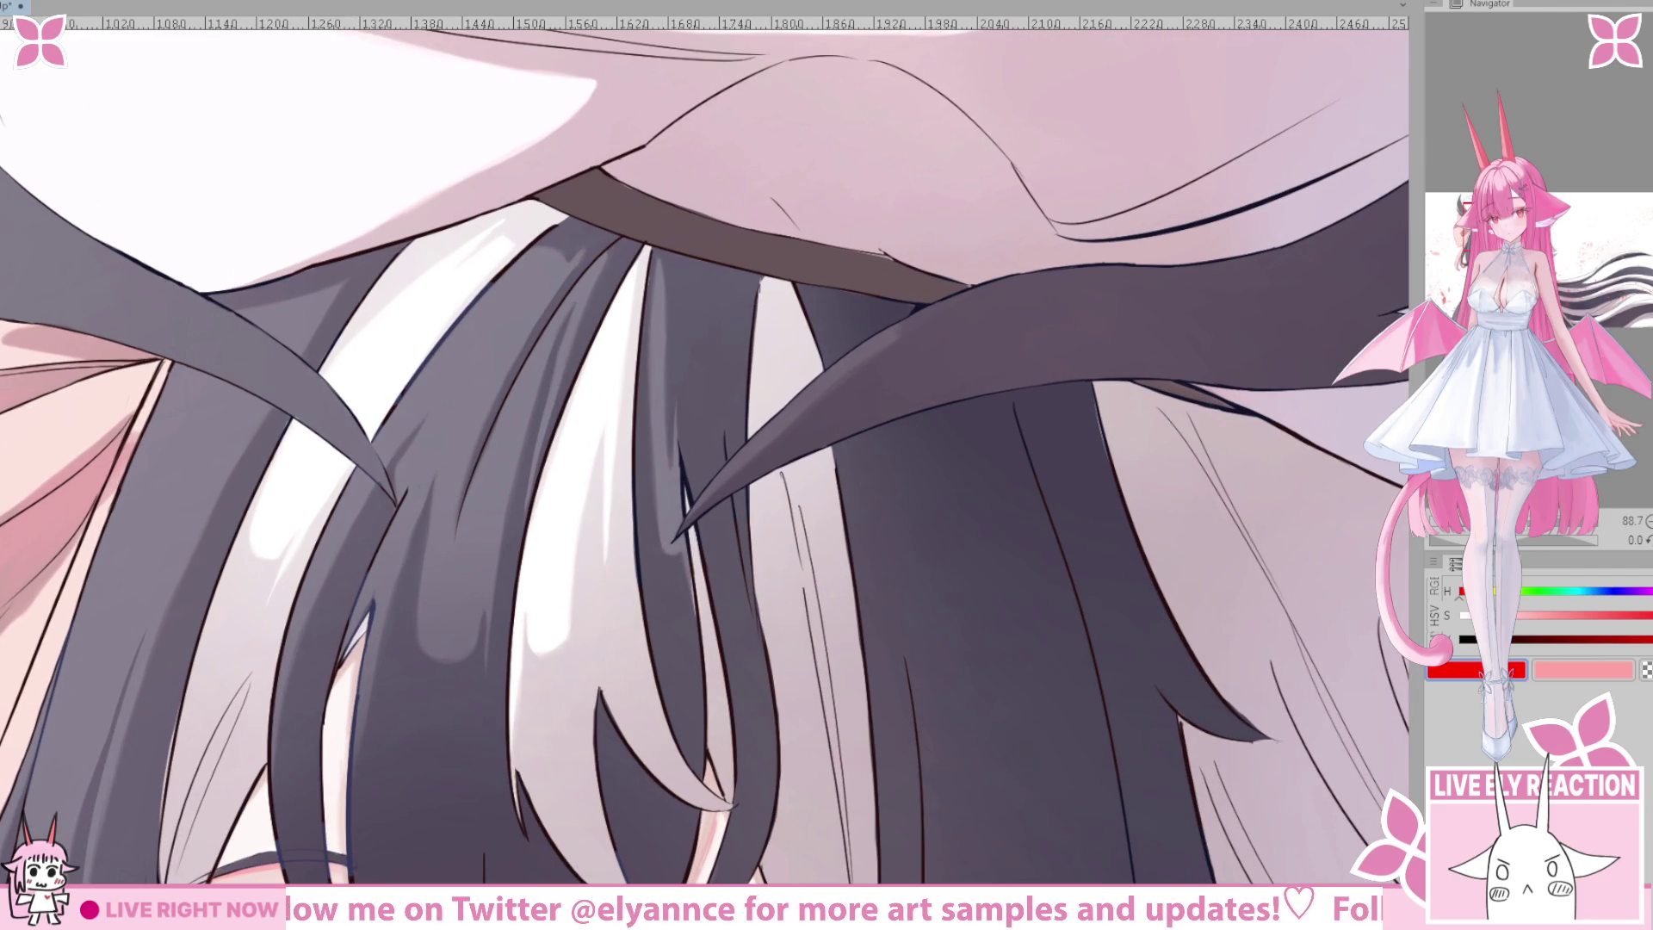
scroll(611, 301, "down", 4)
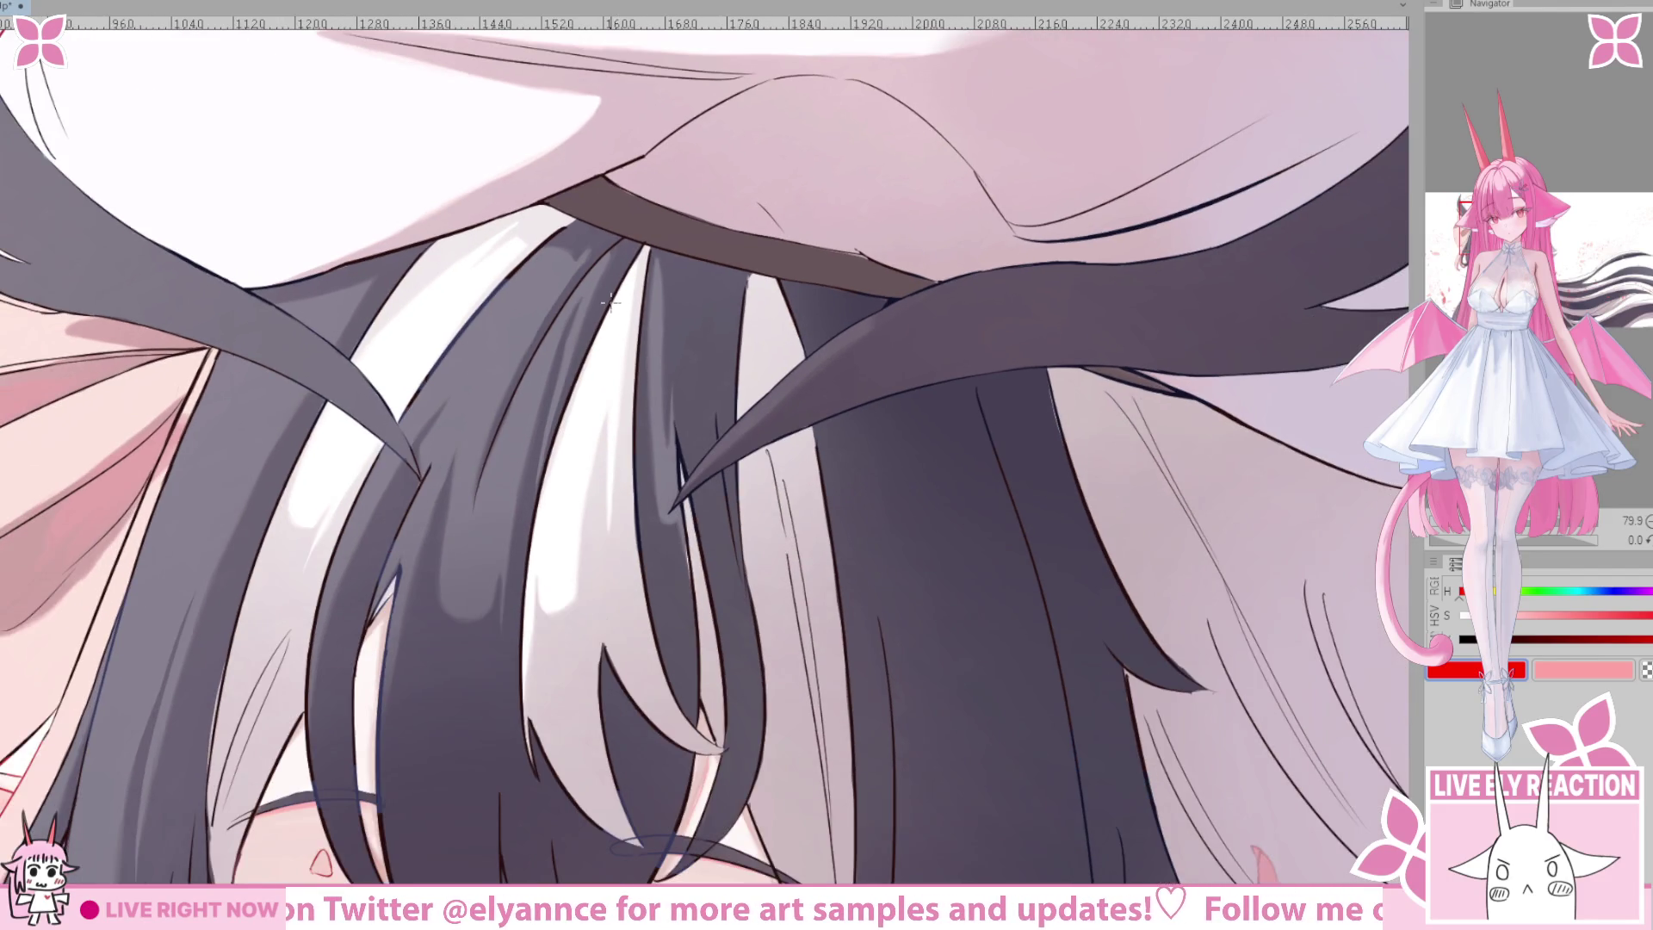
scroll(611, 299, "down", 2)
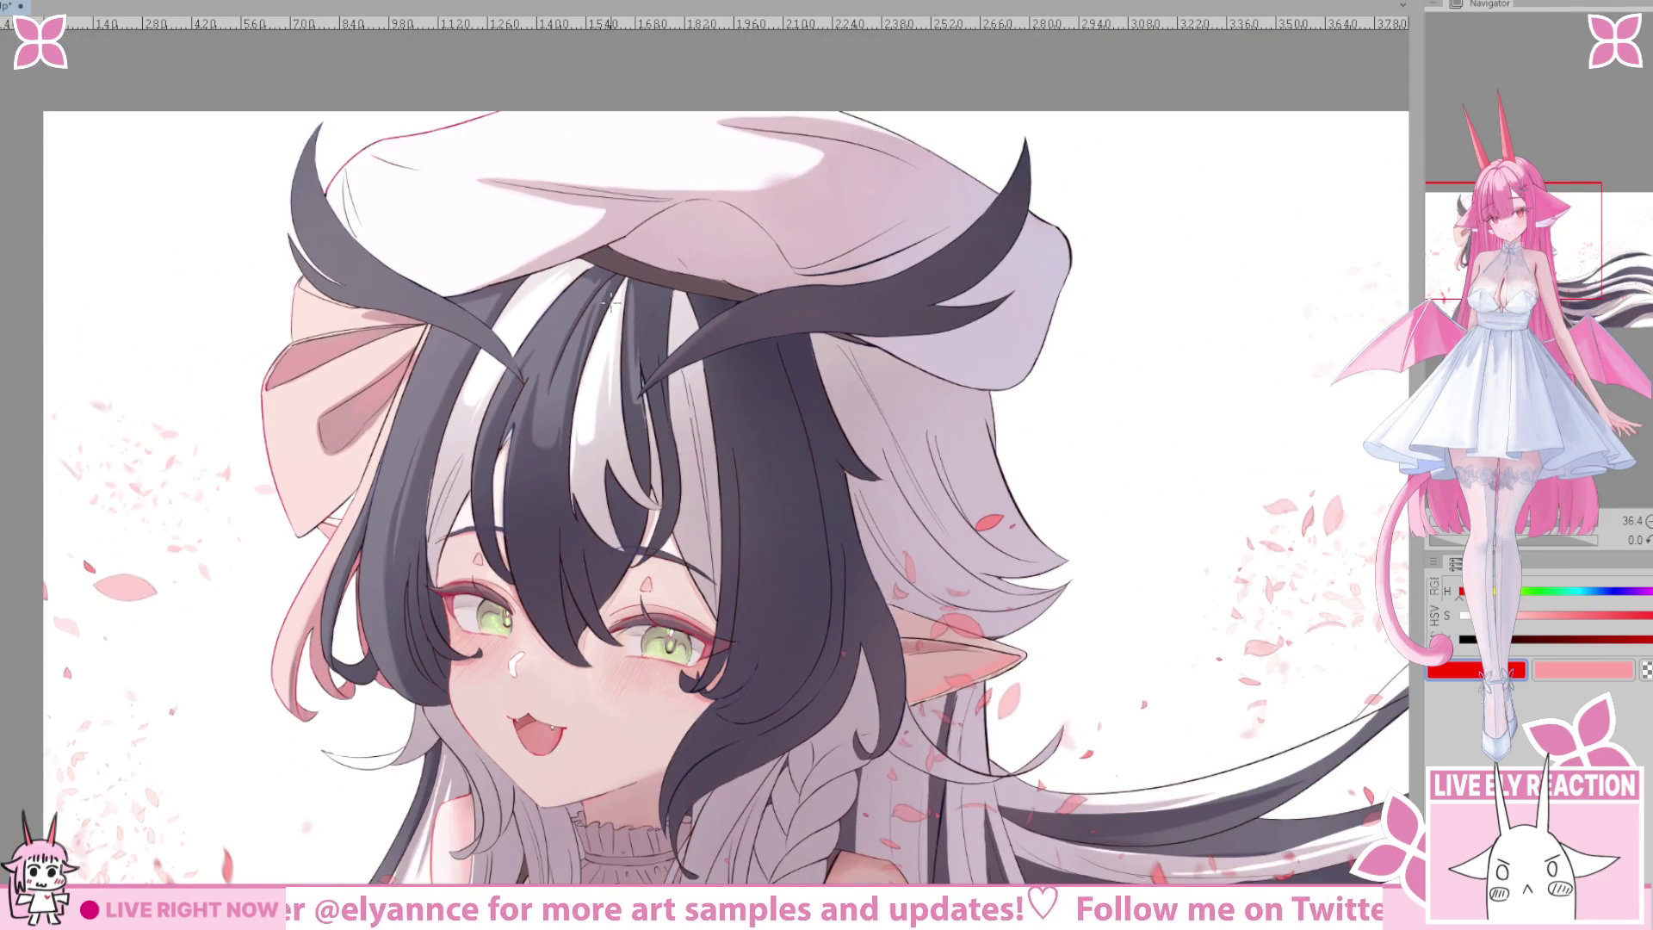
scroll(319, 482, "down", 2)
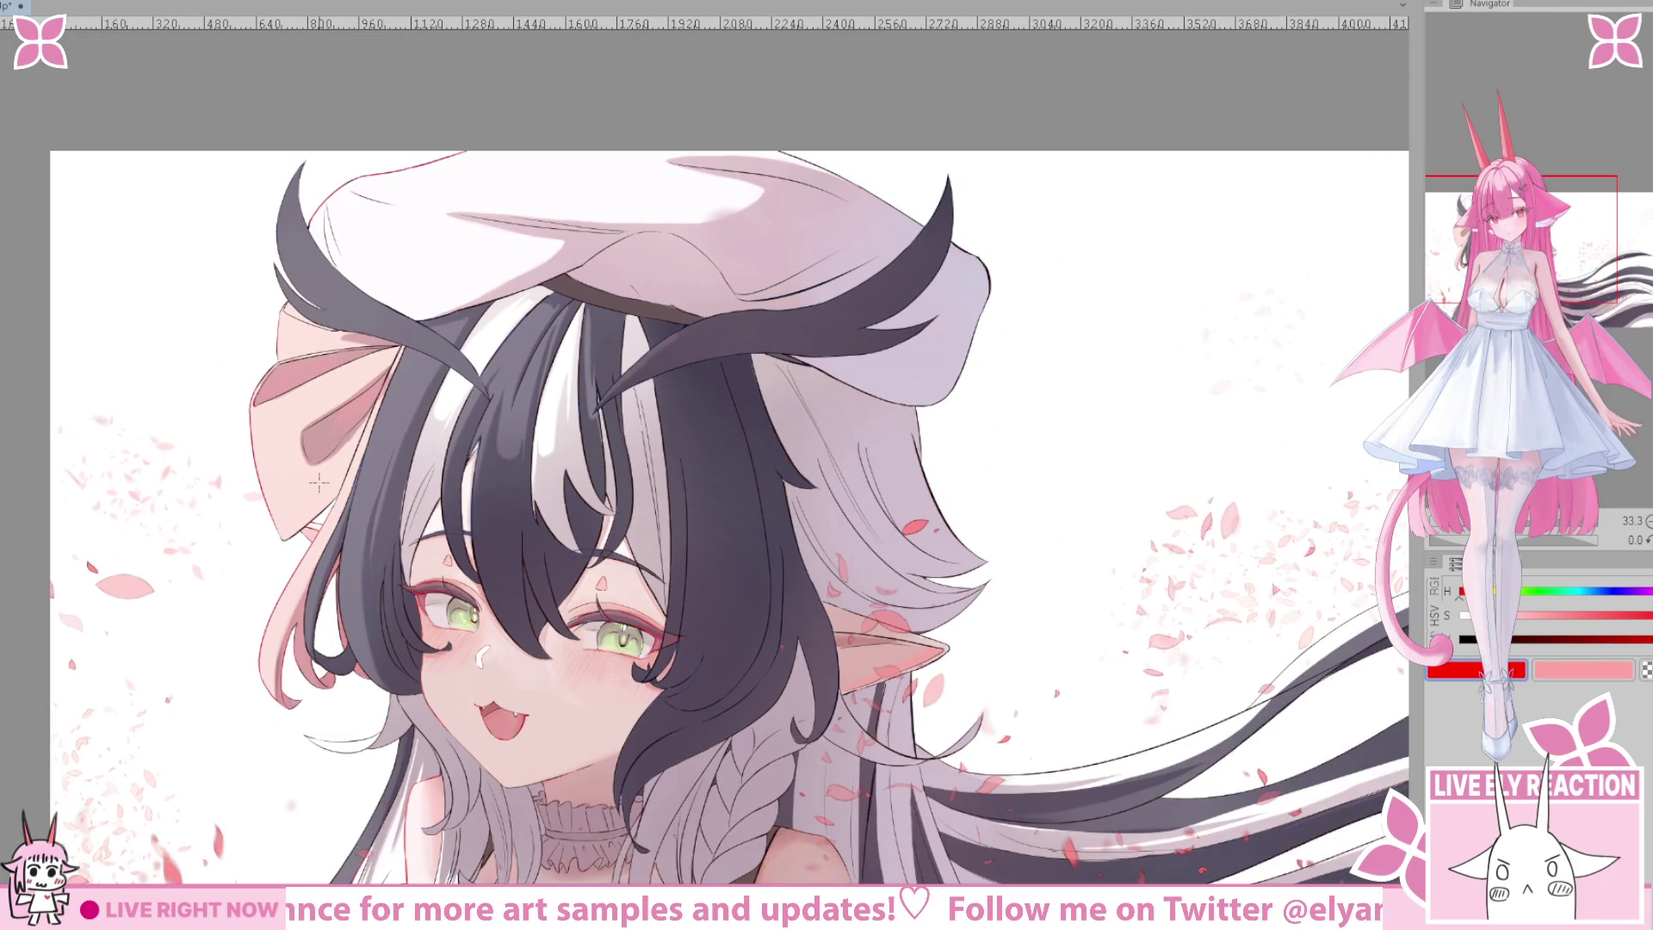
scroll(363, 411, "down", 3)
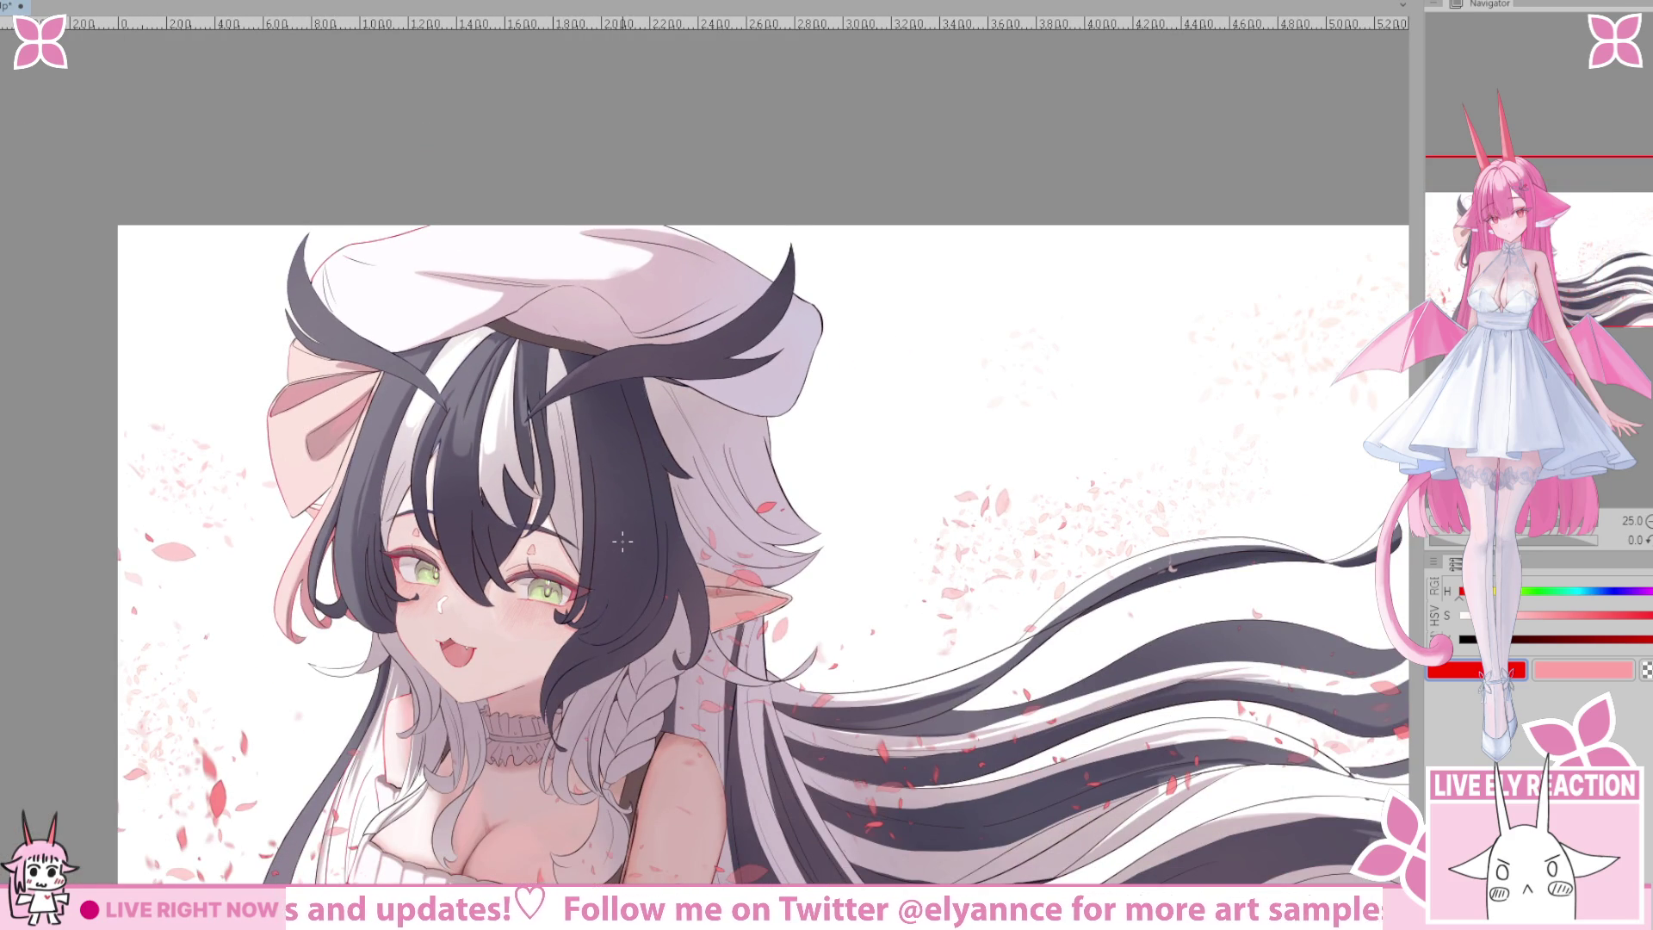
scroll(623, 542, "down", 1)
scroll(595, 565, "up", 2)
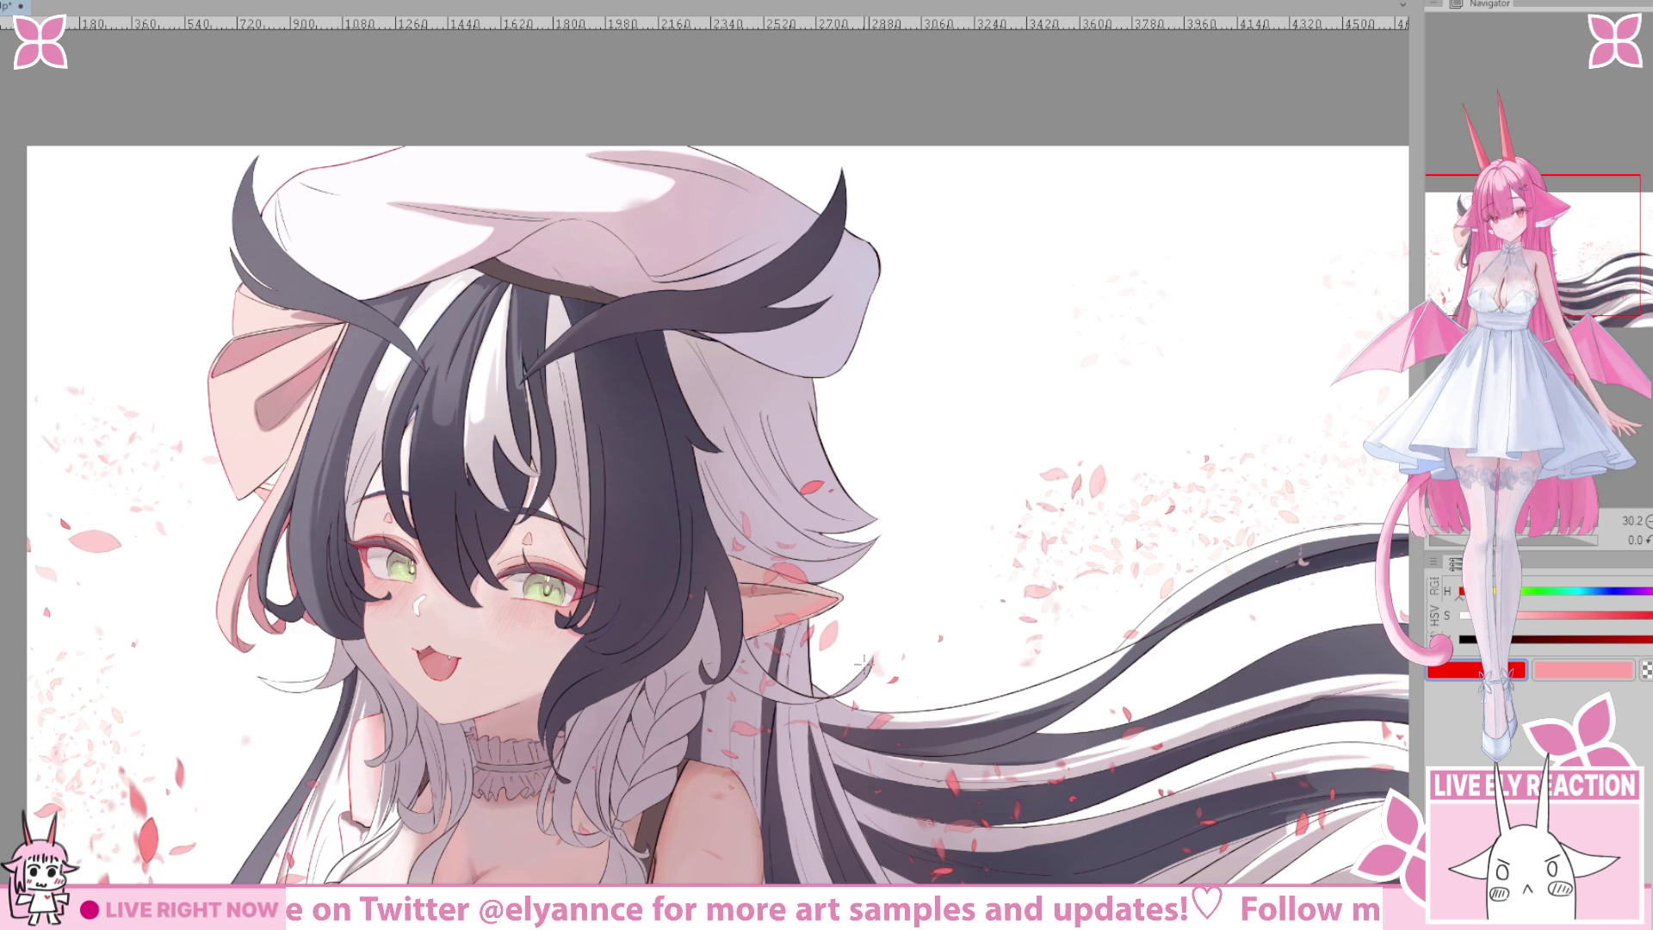
scroll(401, 359, "down", 2)
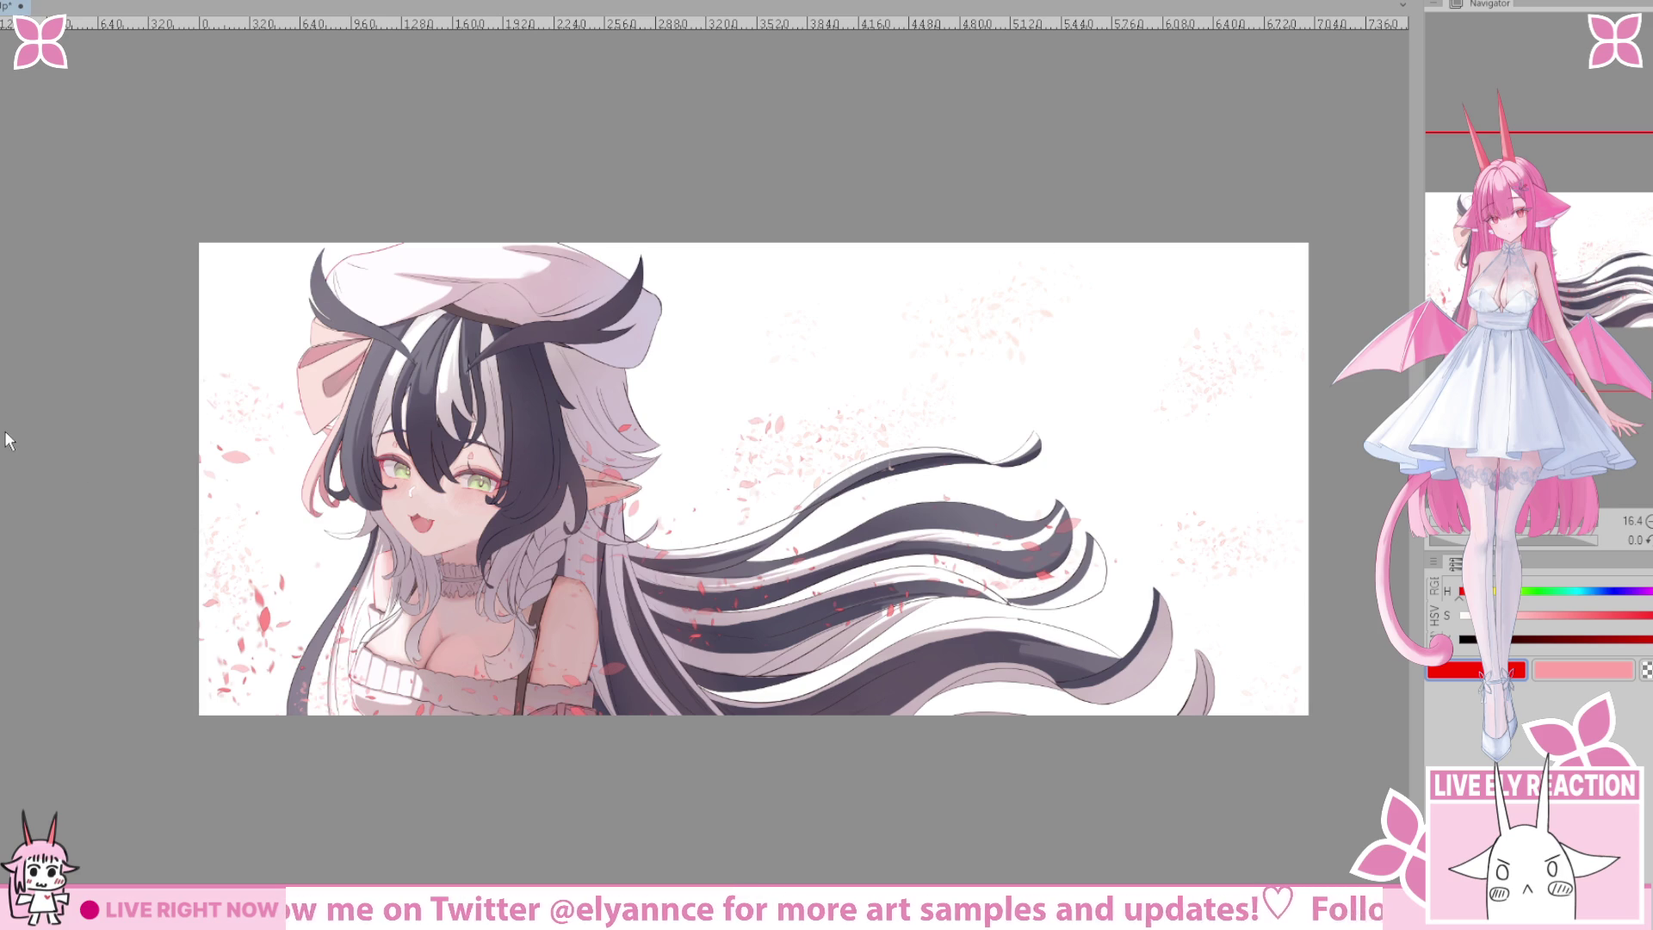
scroll(317, 376, "down", 1)
scroll(317, 376, "down", 1)
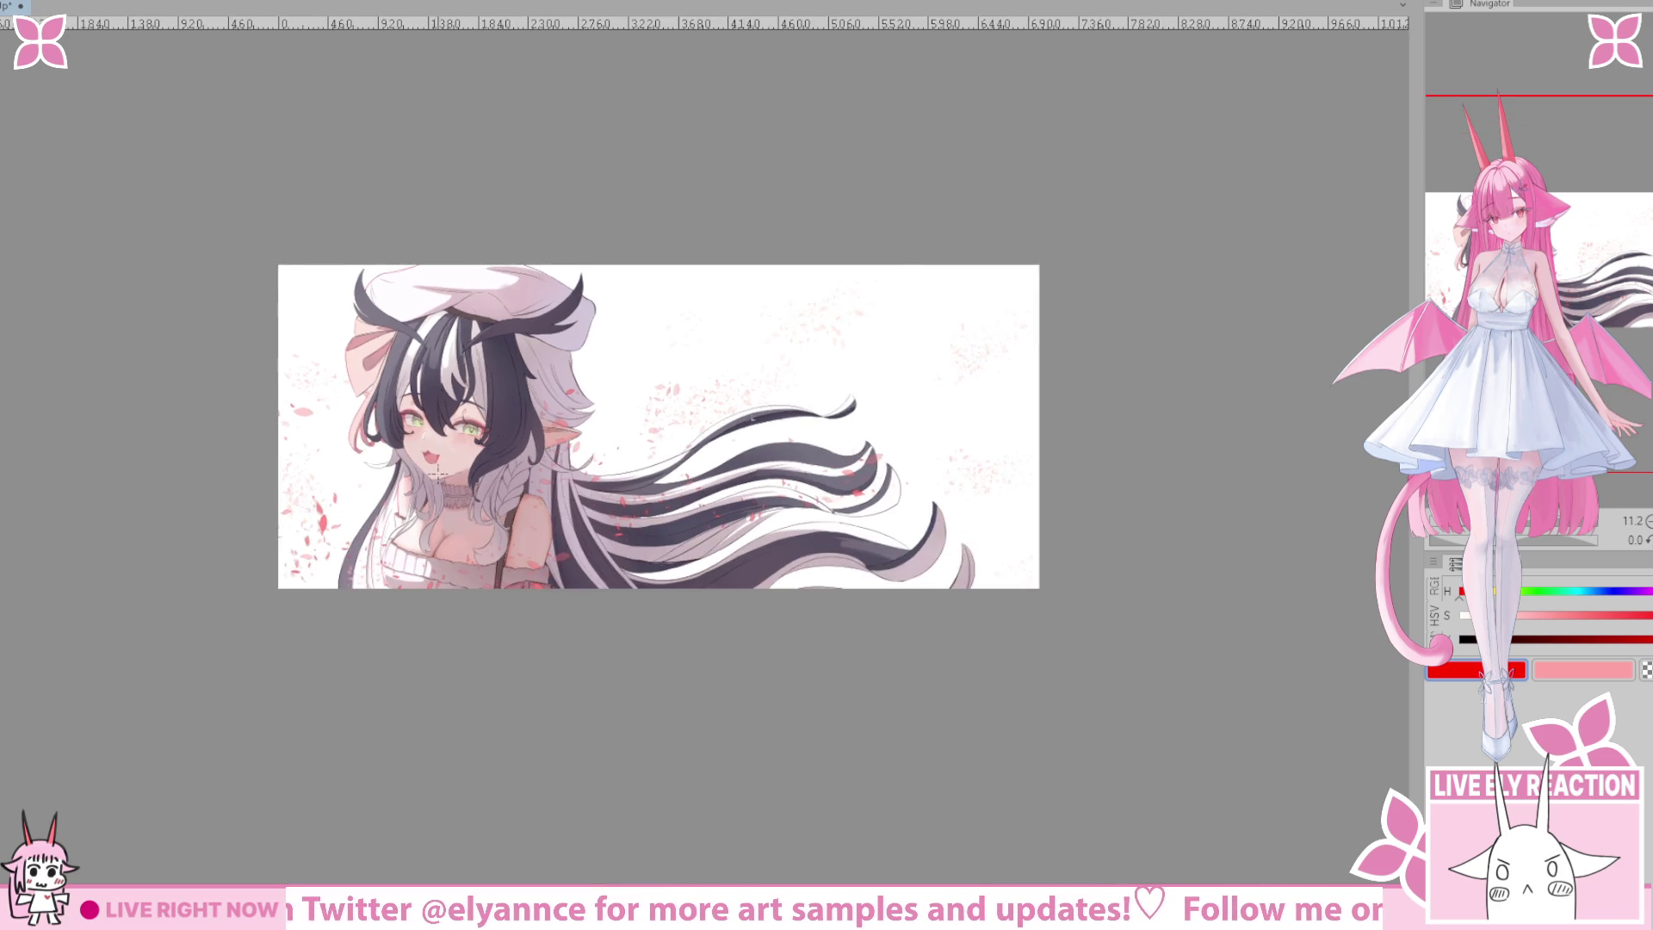
scroll(407, 555, "up", 2)
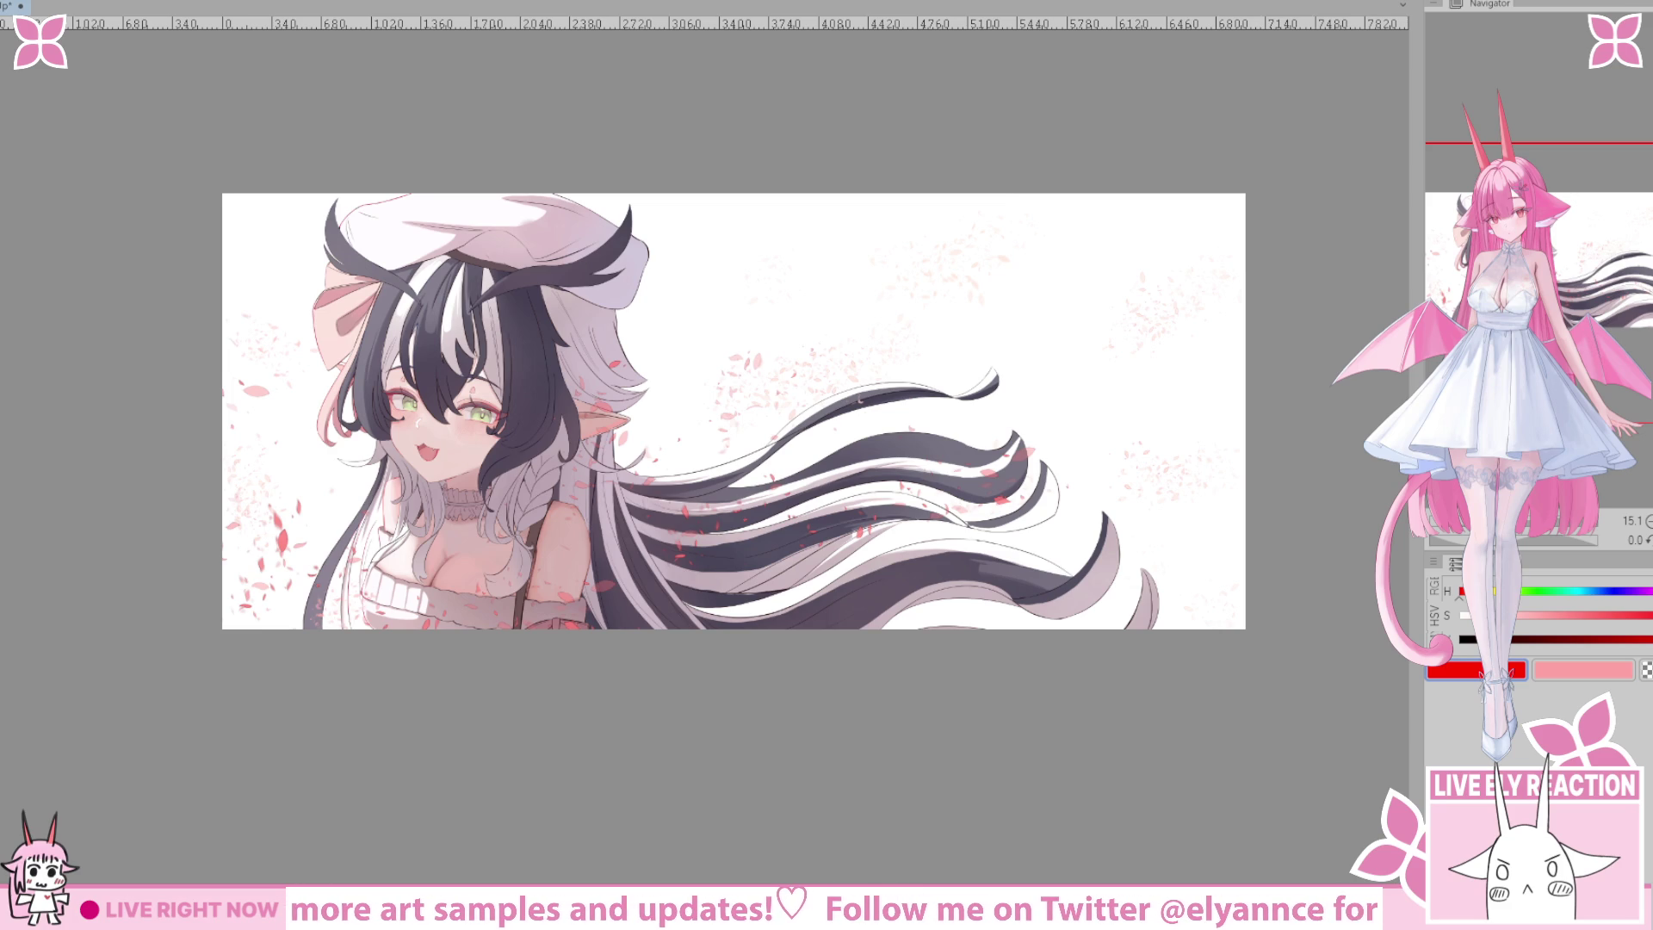
scroll(701, 514, "up", 2)
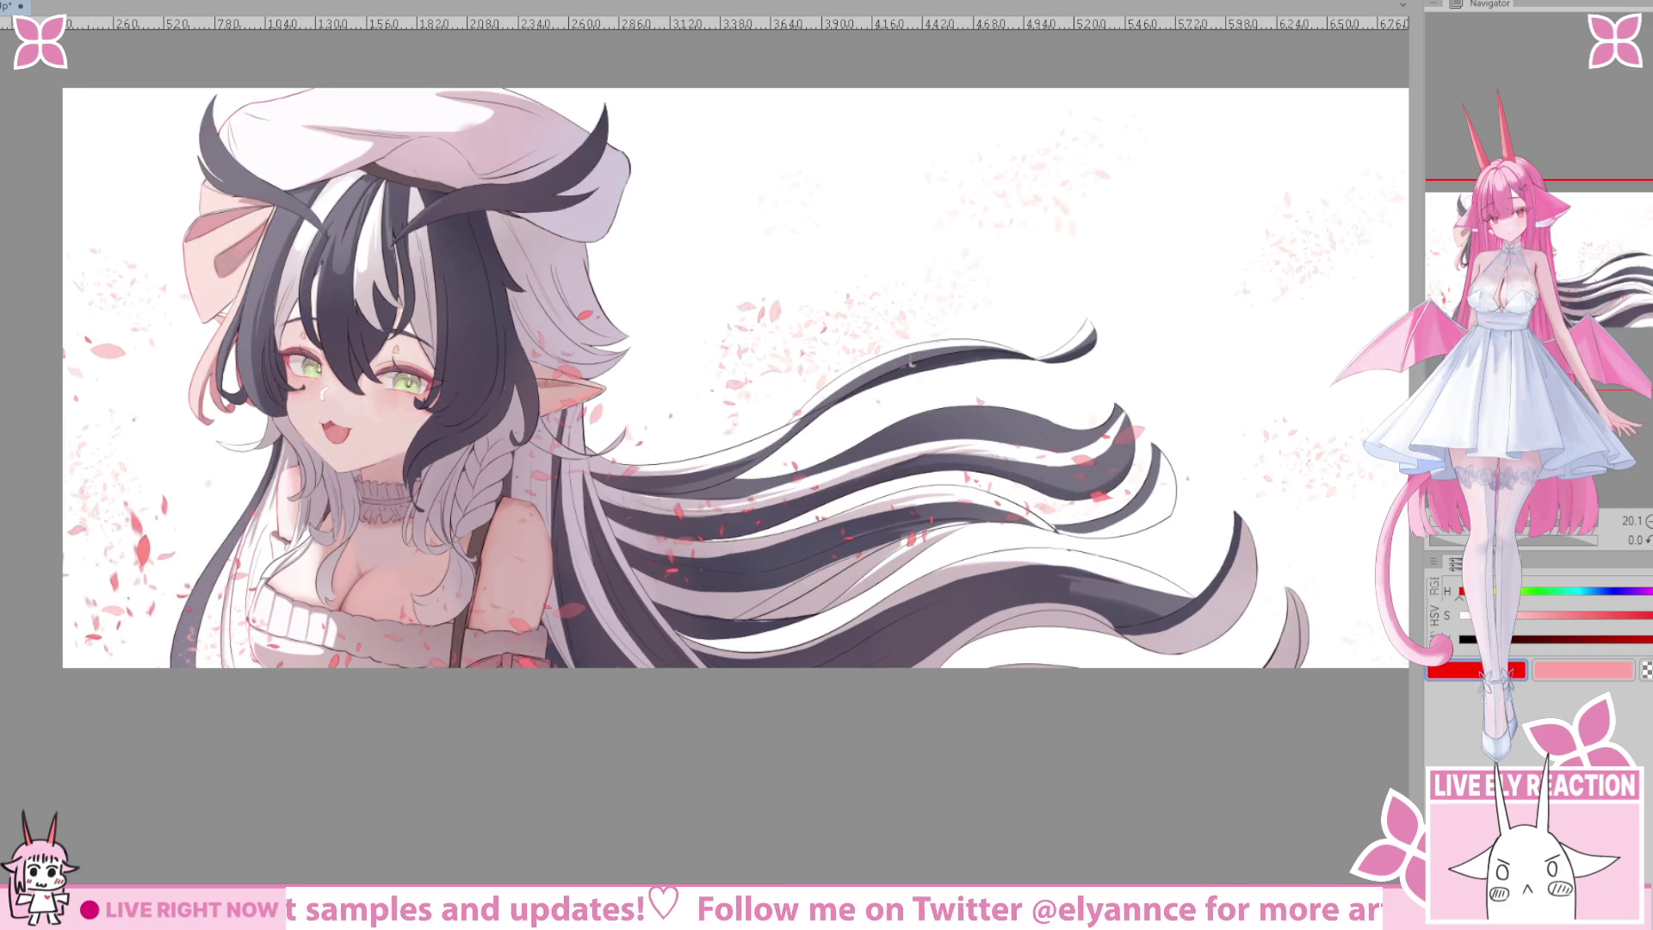
scroll(266, 282, "up", 1)
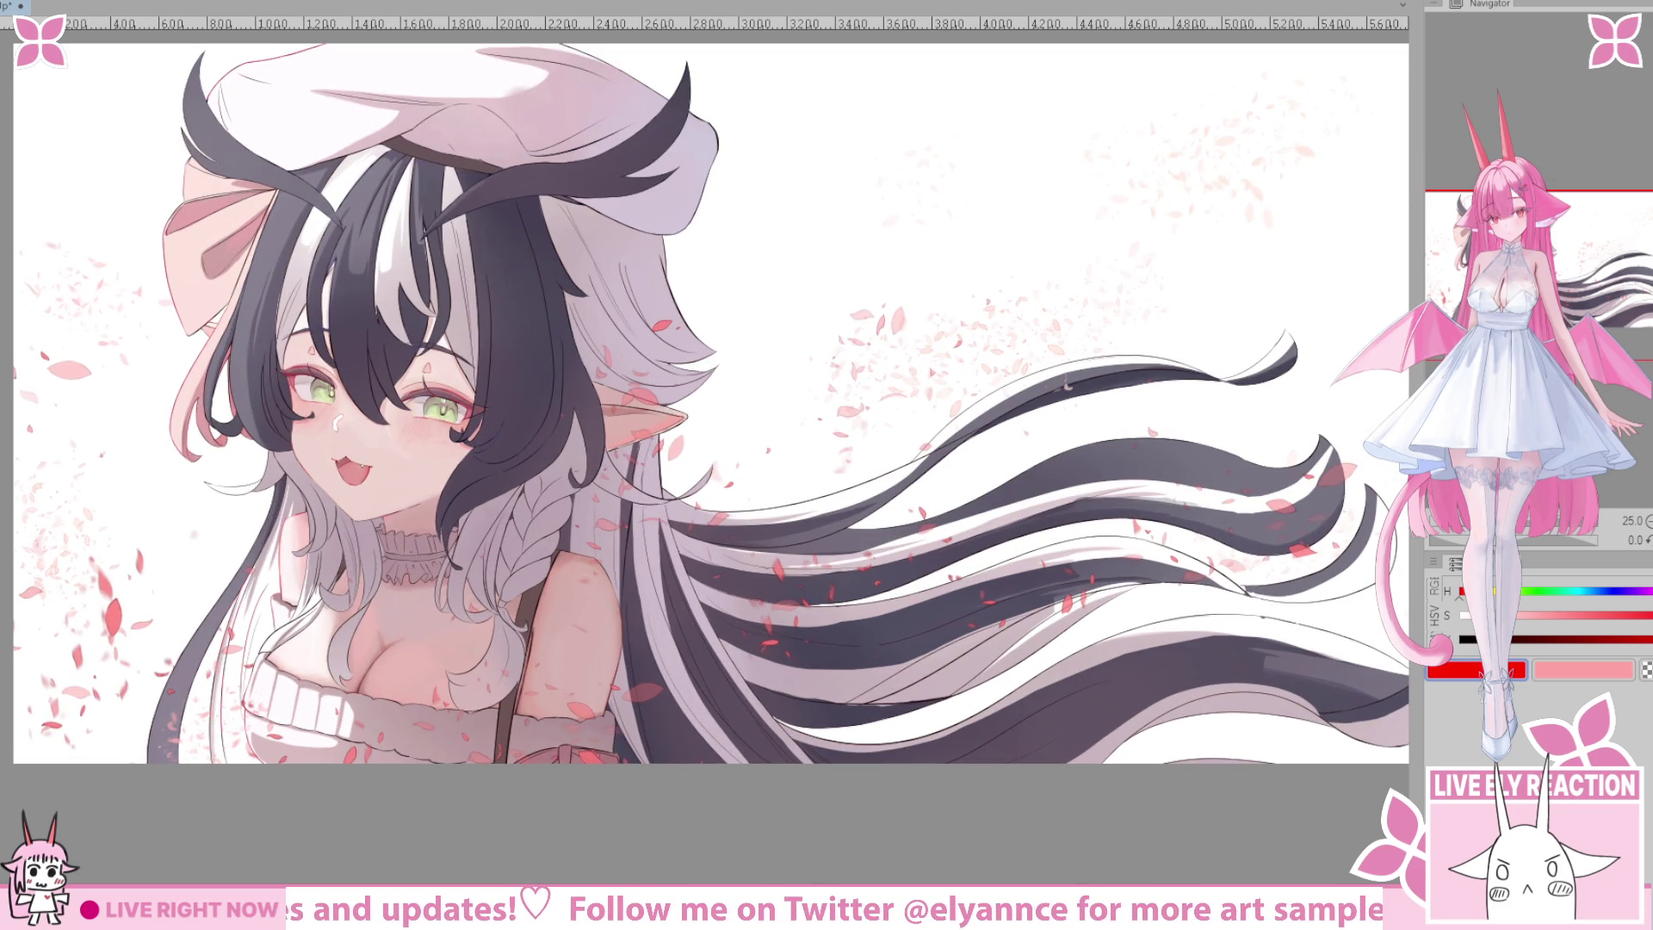
scroll(342, 371, "up", 1)
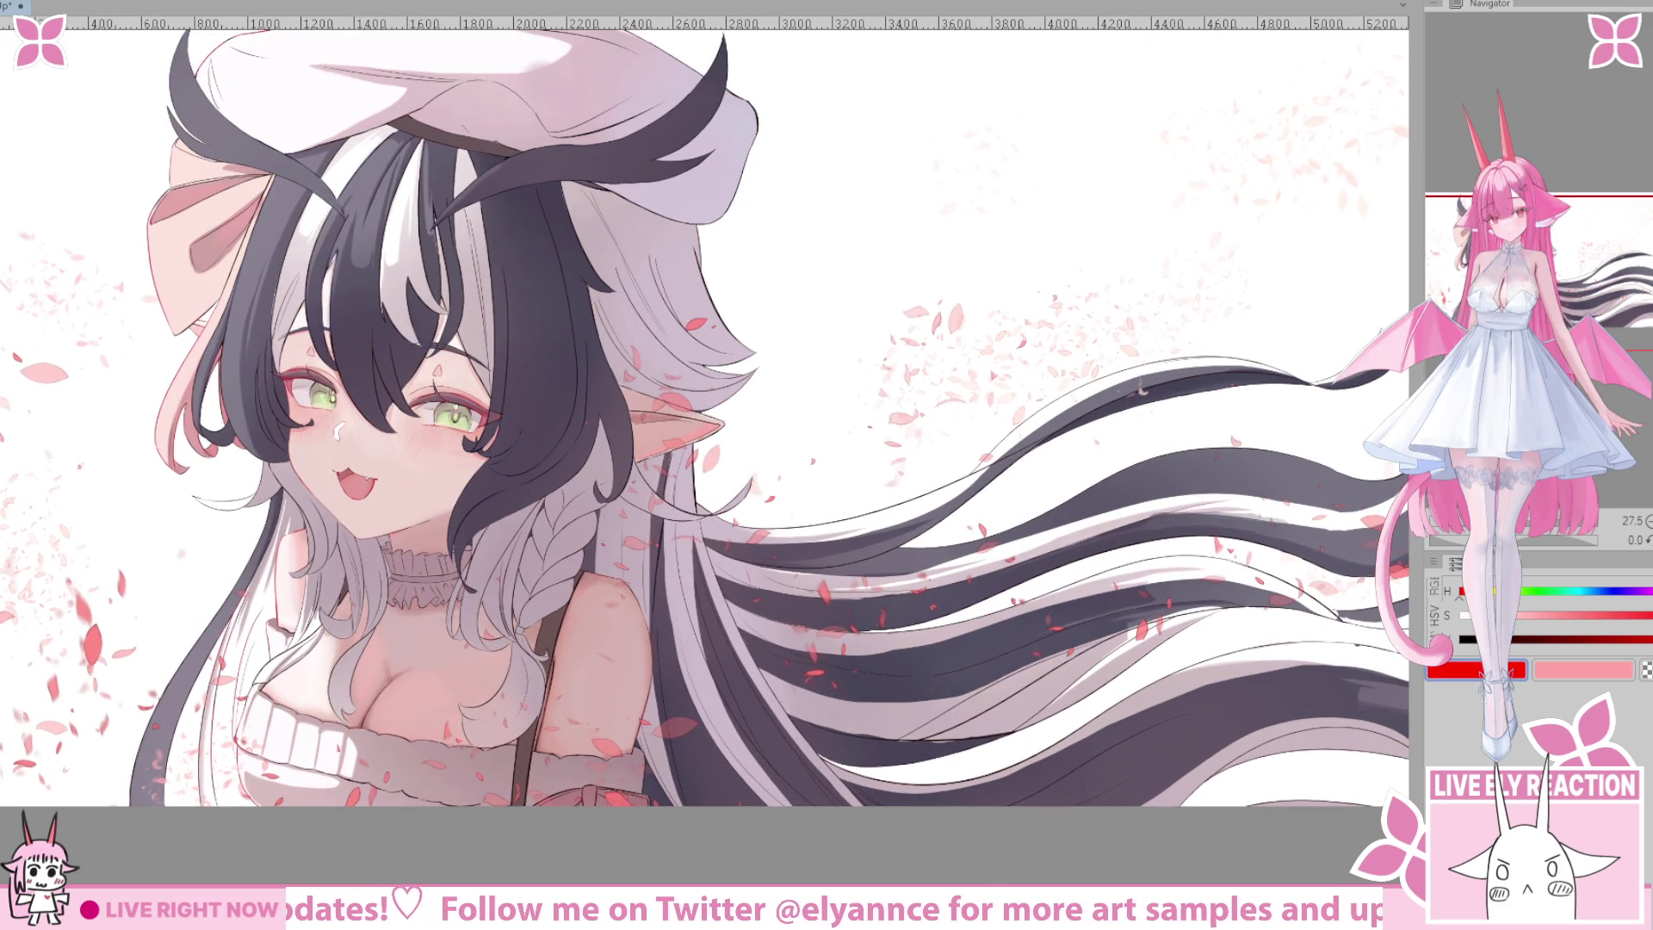
scroll(343, 372, "down", 3)
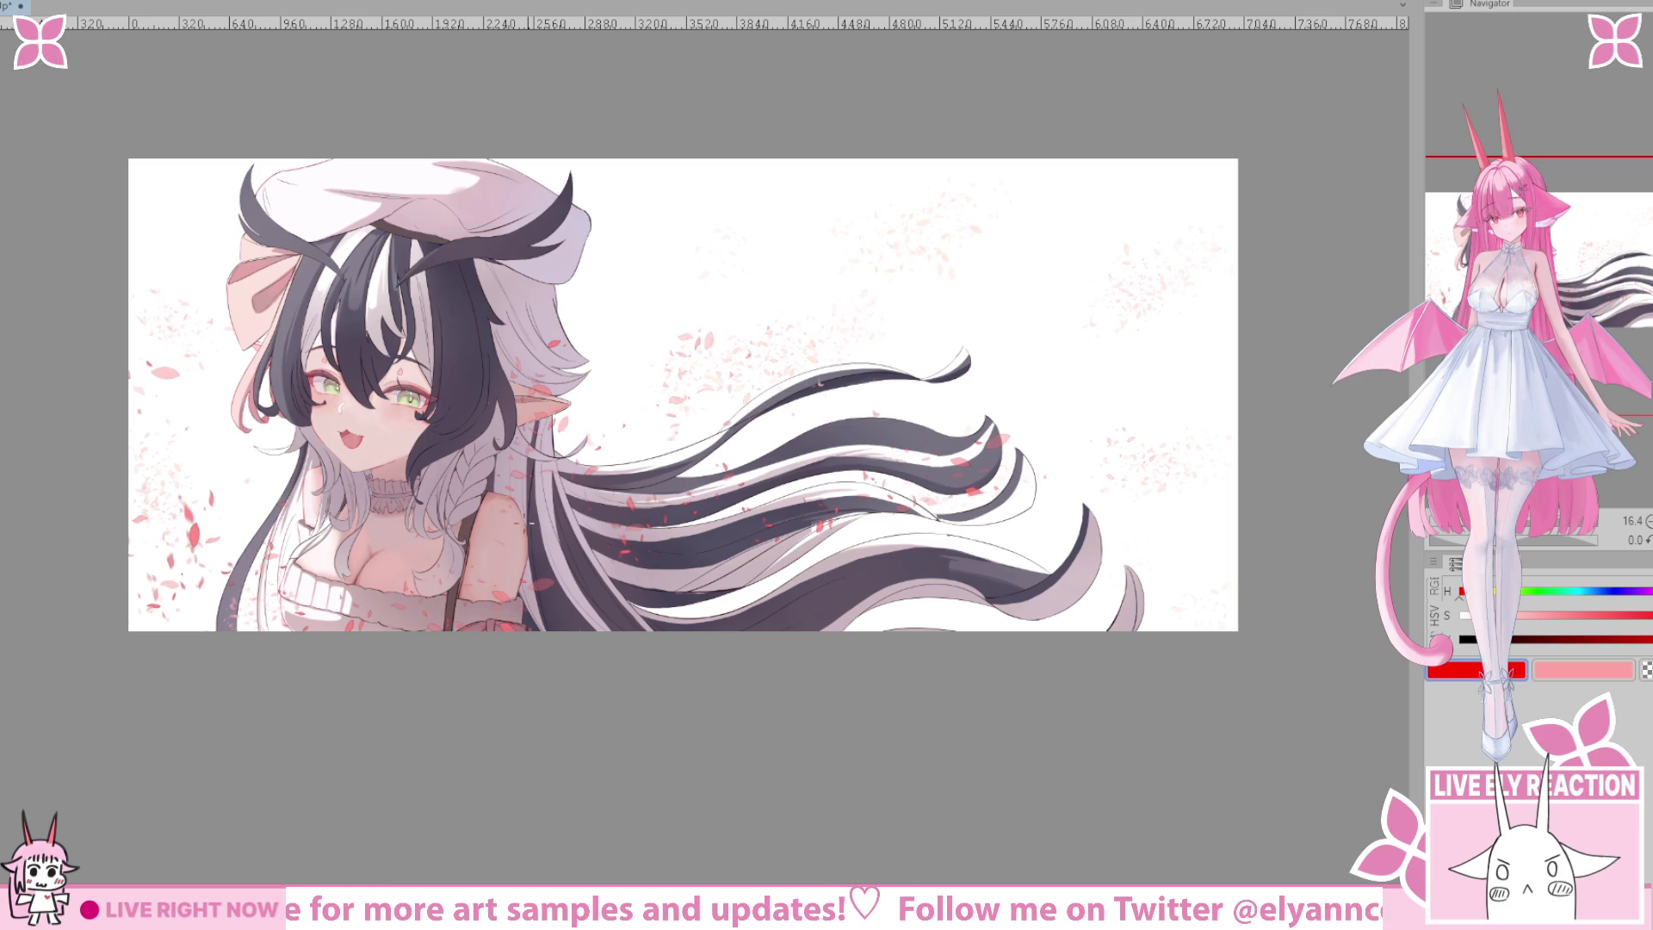
scroll(466, 637, "down", 3)
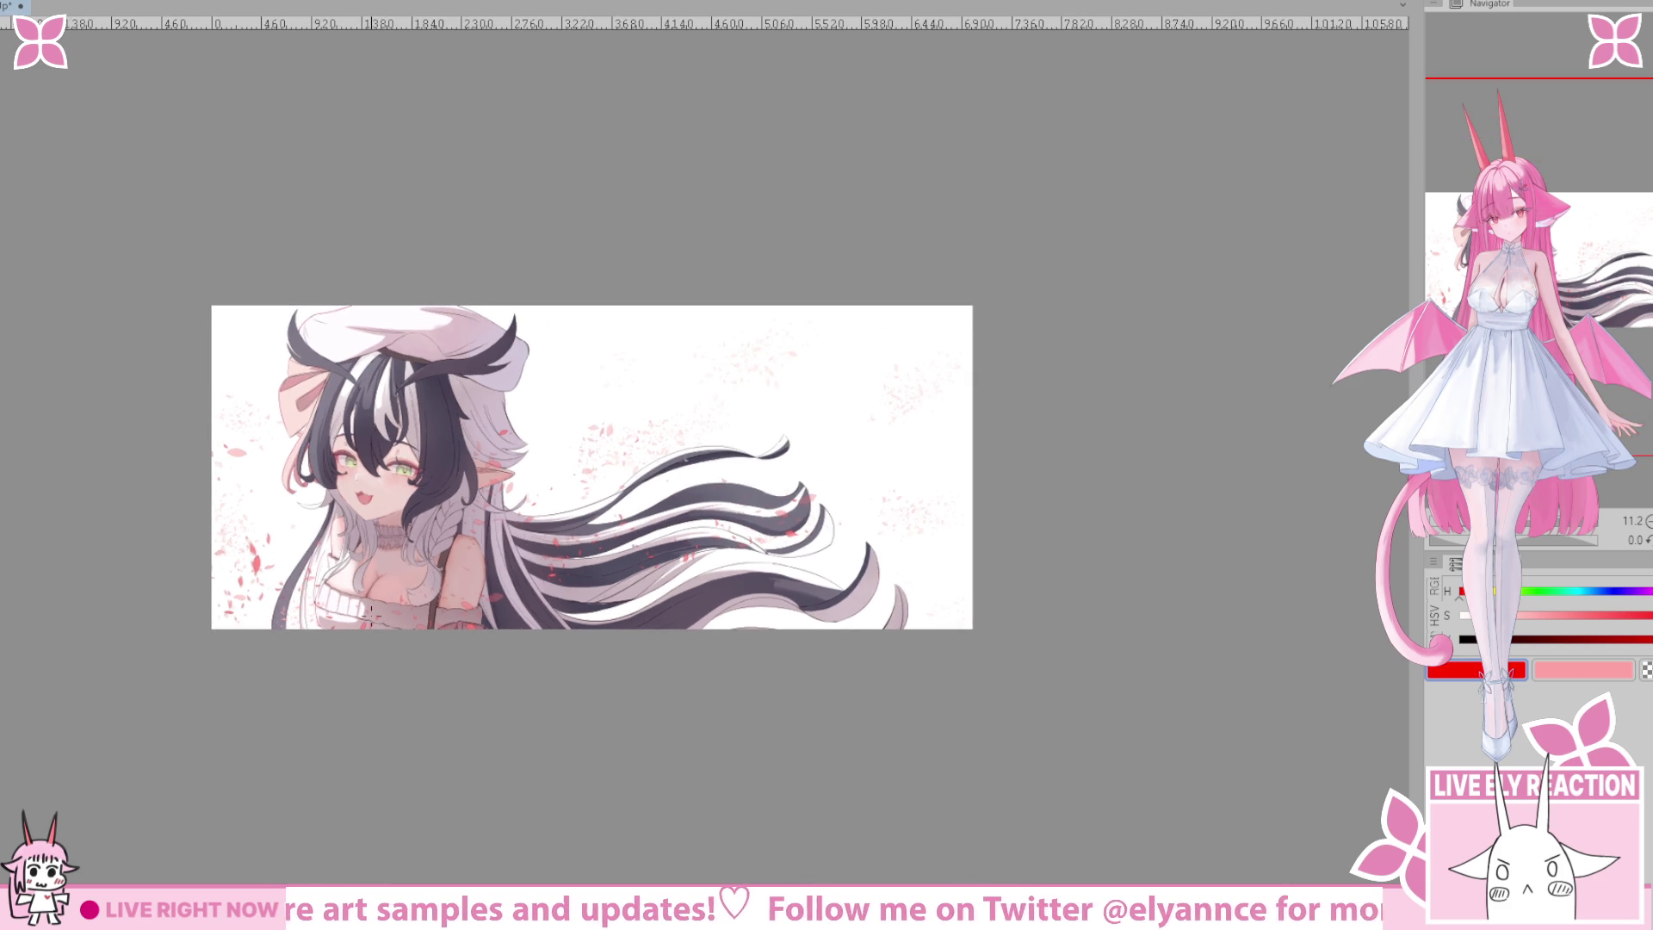
scroll(466, 637, "up", 1)
scroll(406, 559, "up", 2)
scroll(406, 558, "up", 2)
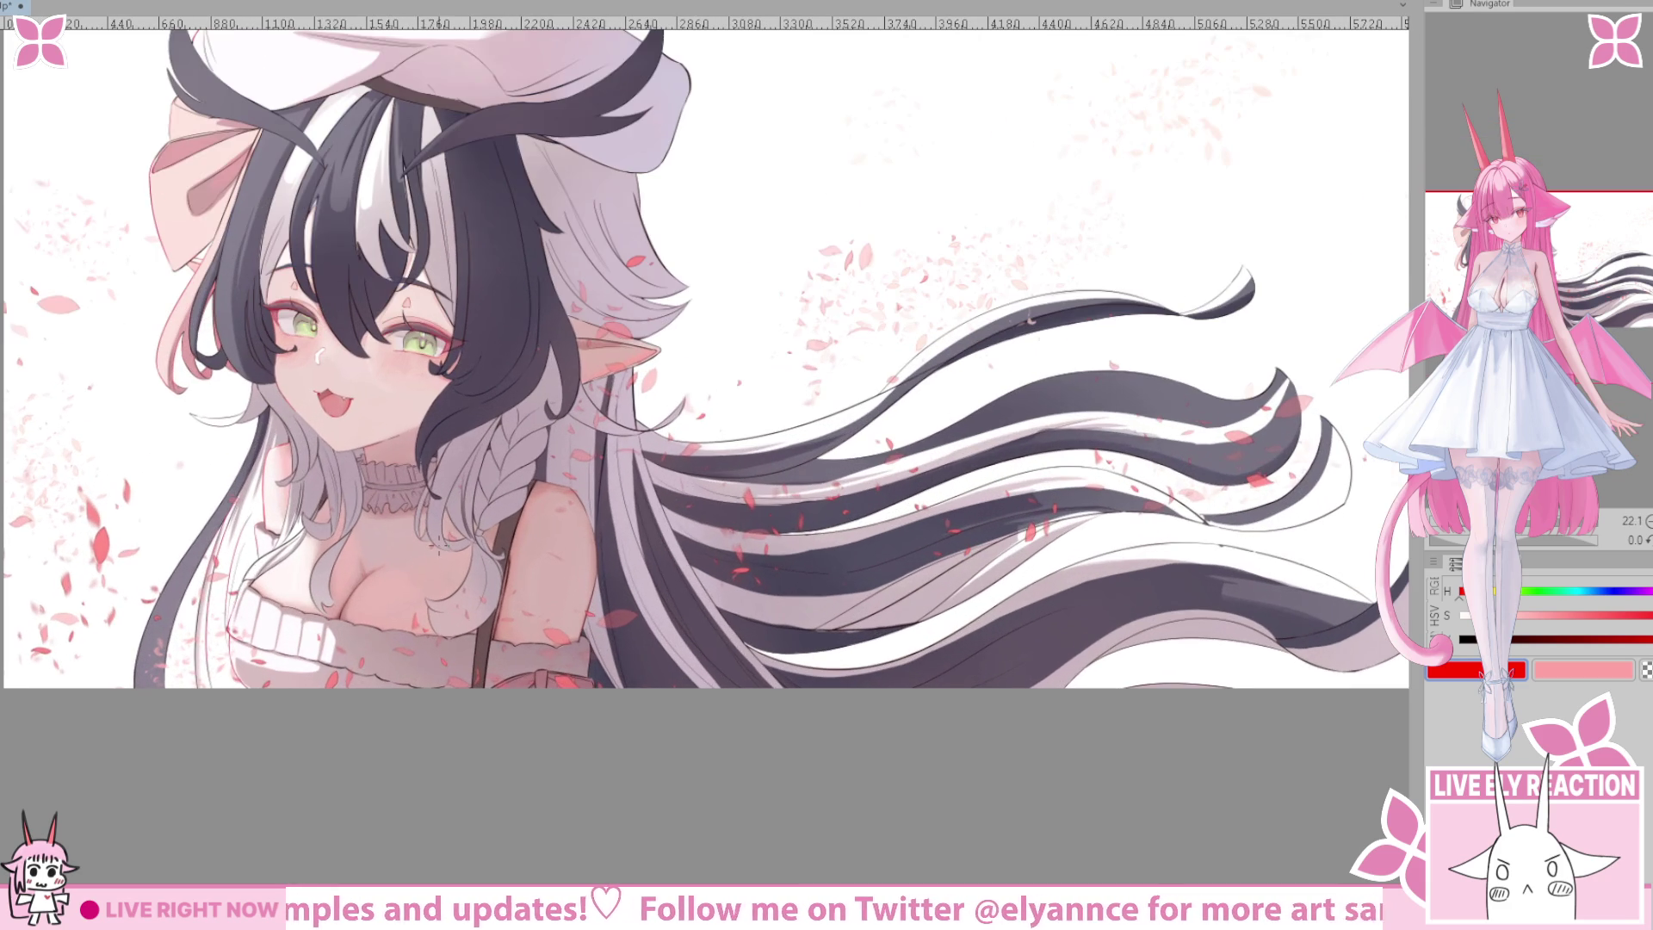
scroll(358, 508, "down", 4)
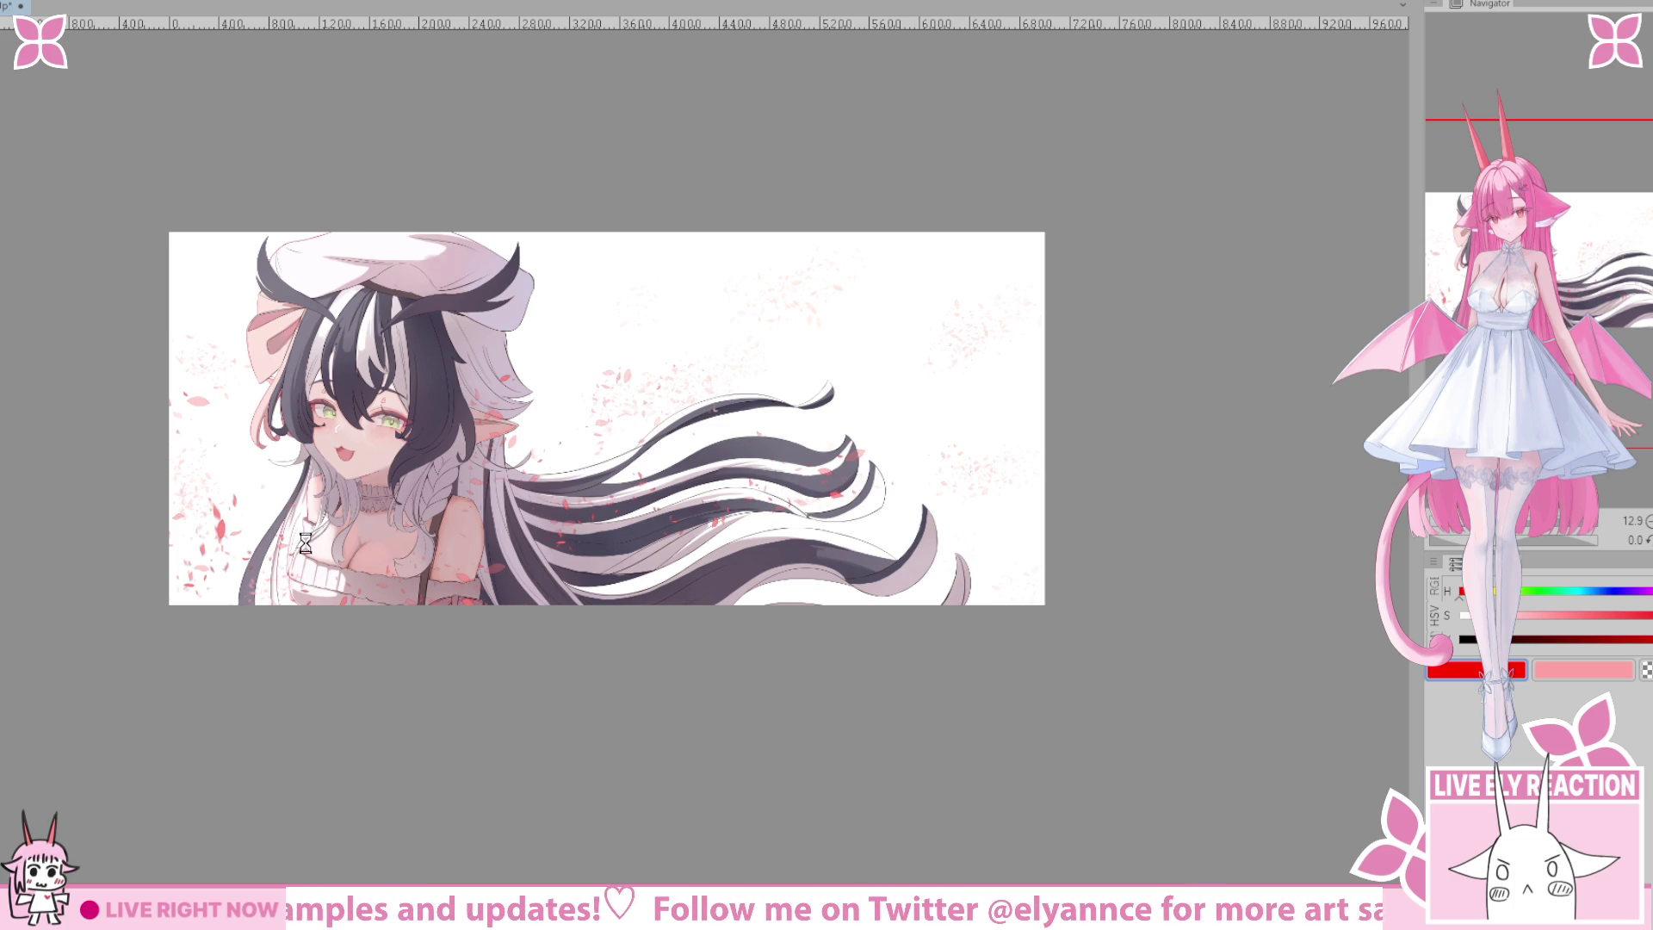
key("ctrl+Tab")
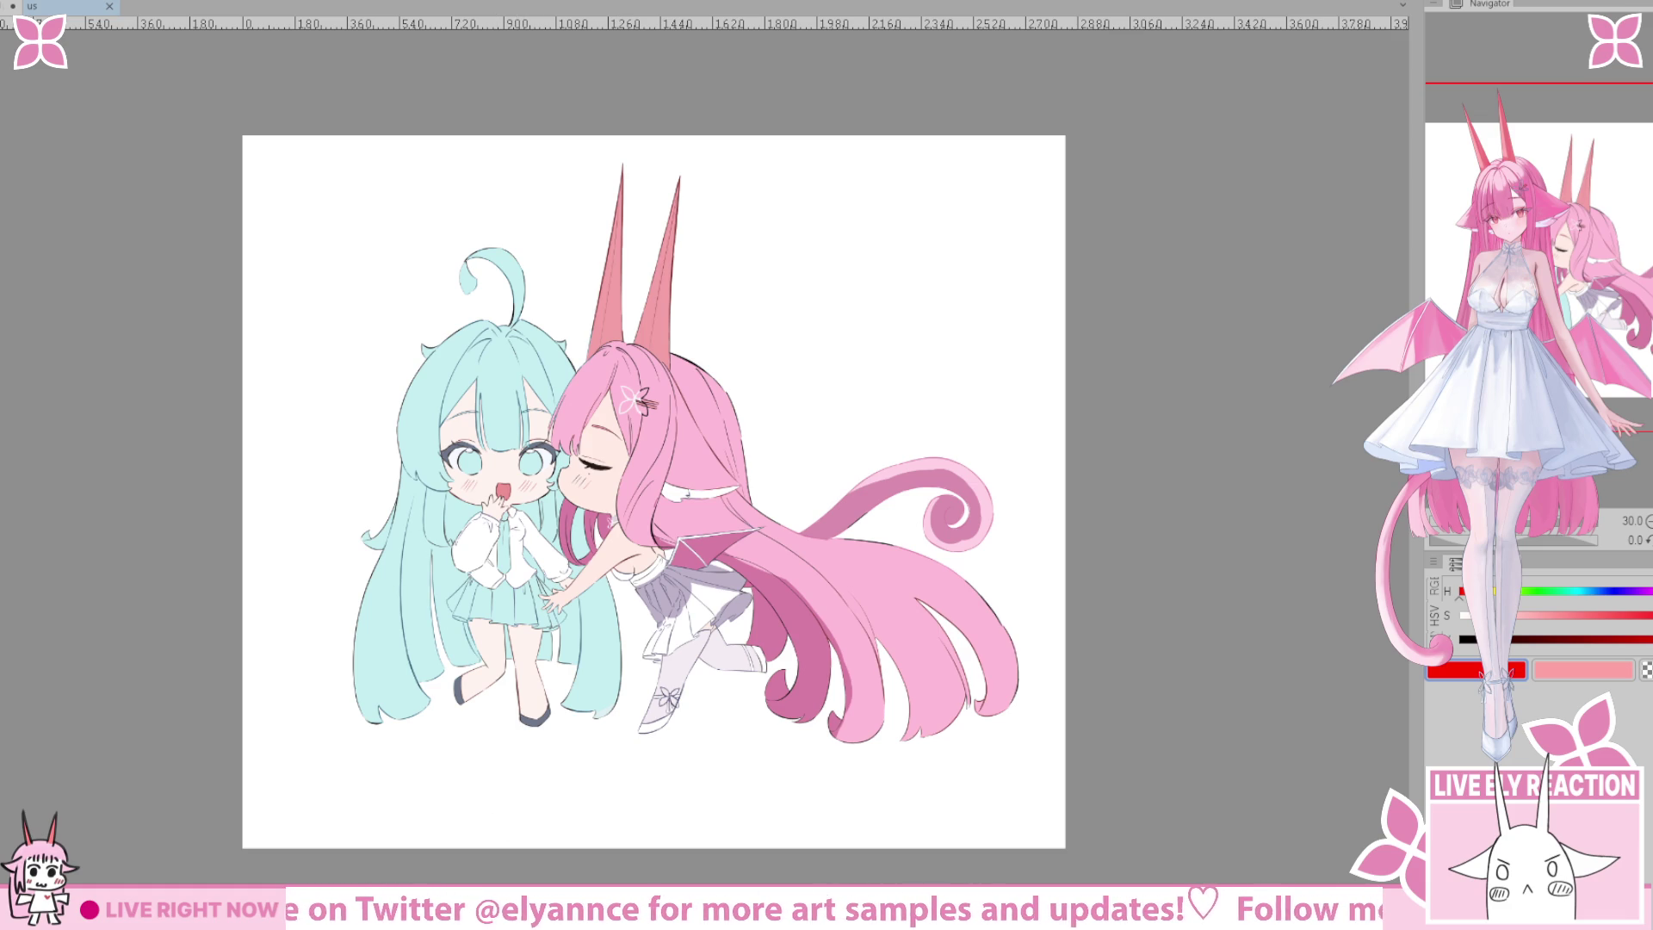
scroll(748, 659, "down", 1)
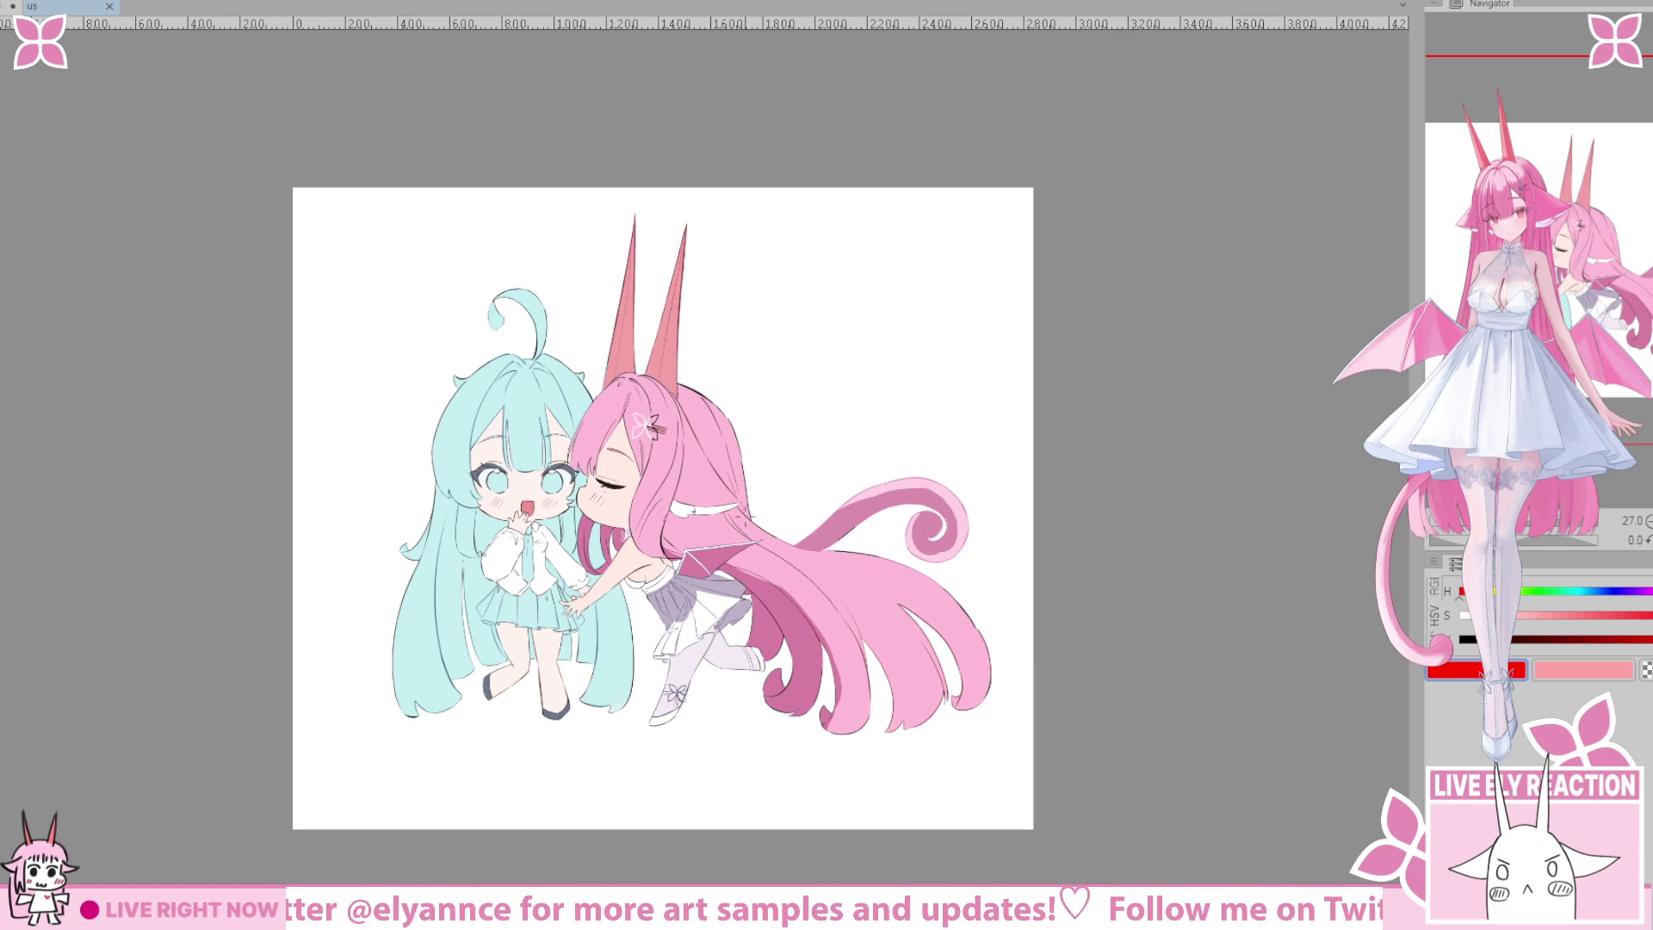
scroll(766, 583, "down", 6)
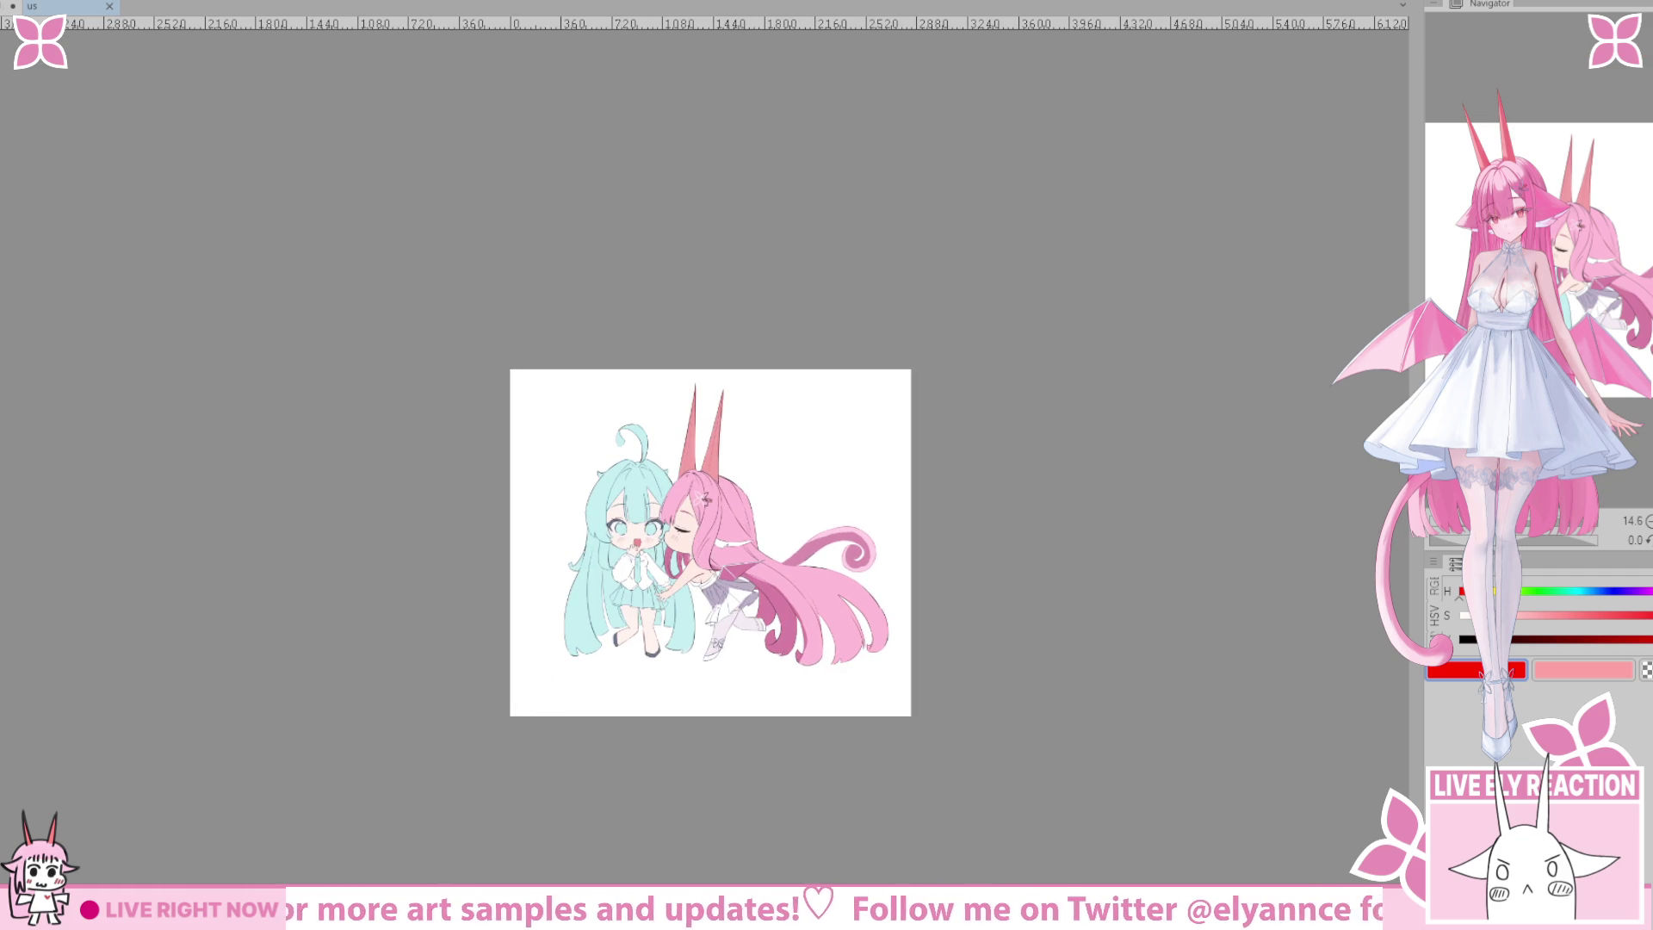
key("ctrl+Tab")
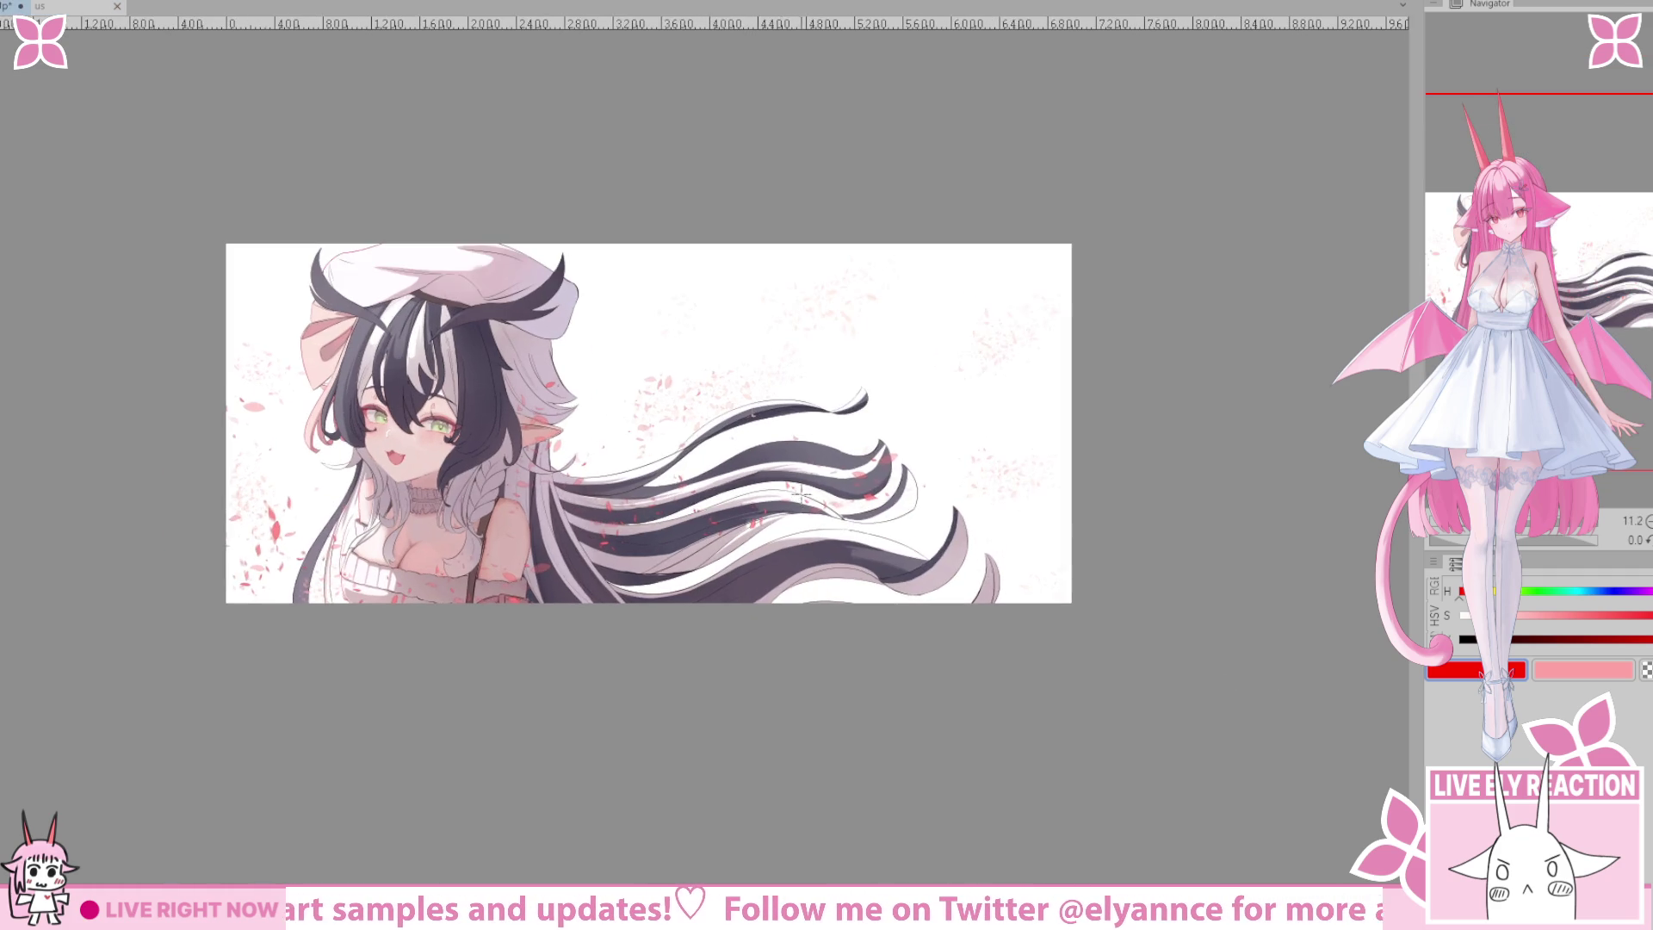
scroll(684, 452, "up", 2)
scroll(684, 444, "down", 1)
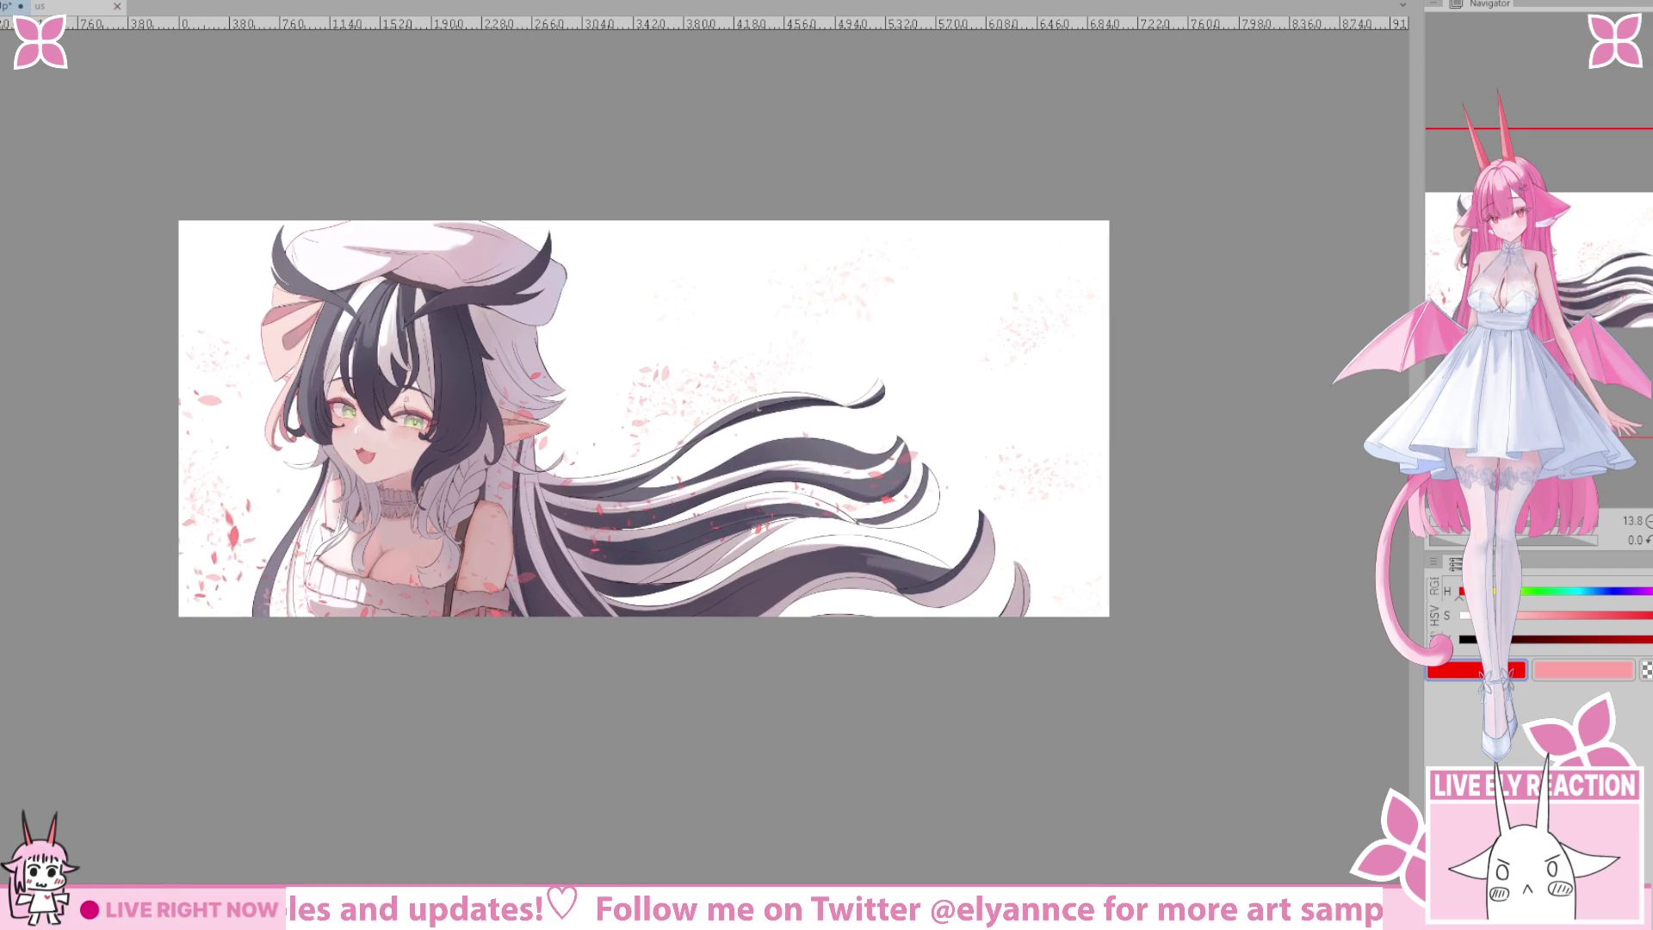